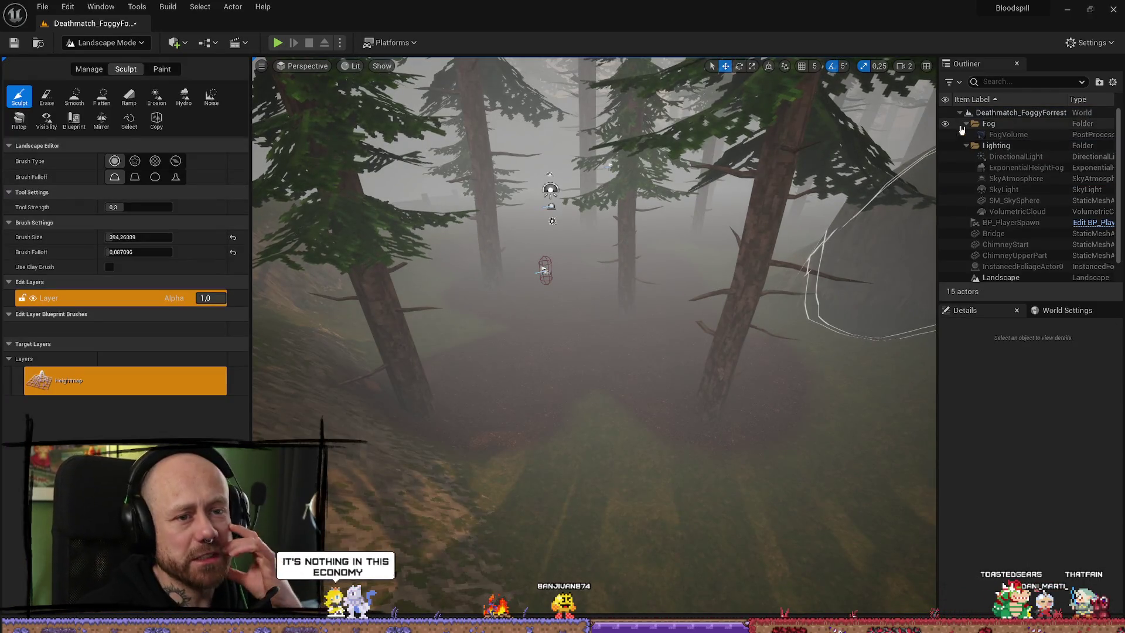
Hide the Fog folder and switch Landscape mode to Paint with the Grass/Cliff layer selected
{"action": "left_click", "coordinate": [946, 124]}
{"action": "left_click_drag", "start_coordinate": [596, 291], "coordinate": [556, 290]}
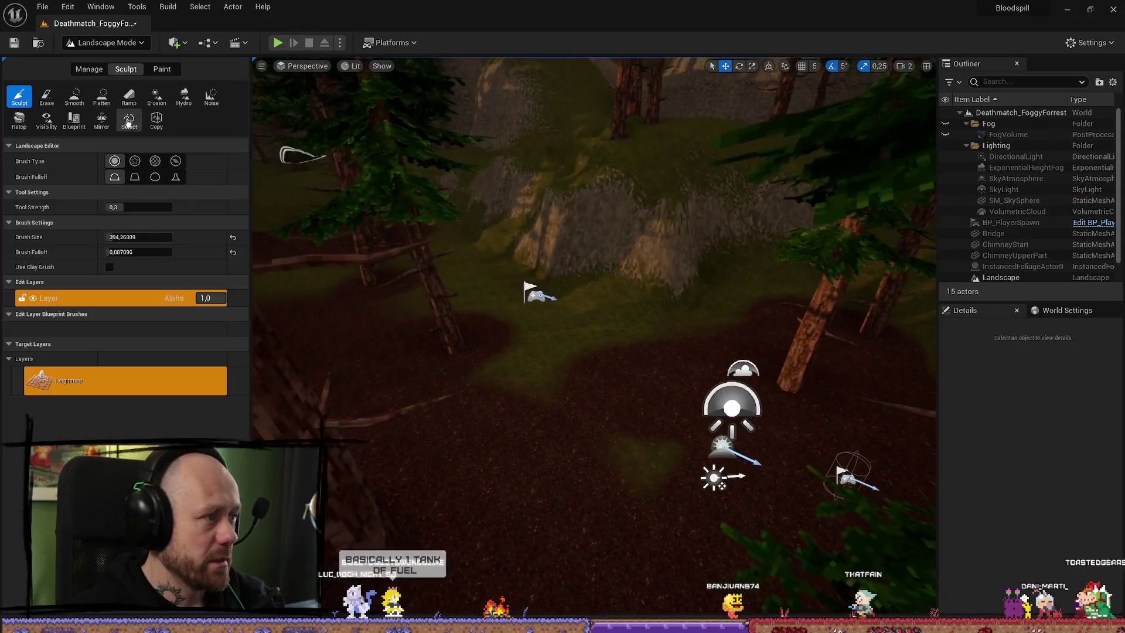
{"action": "left_click", "coordinate": [162, 68]}
{"action": "left_click", "coordinate": [68, 366]}
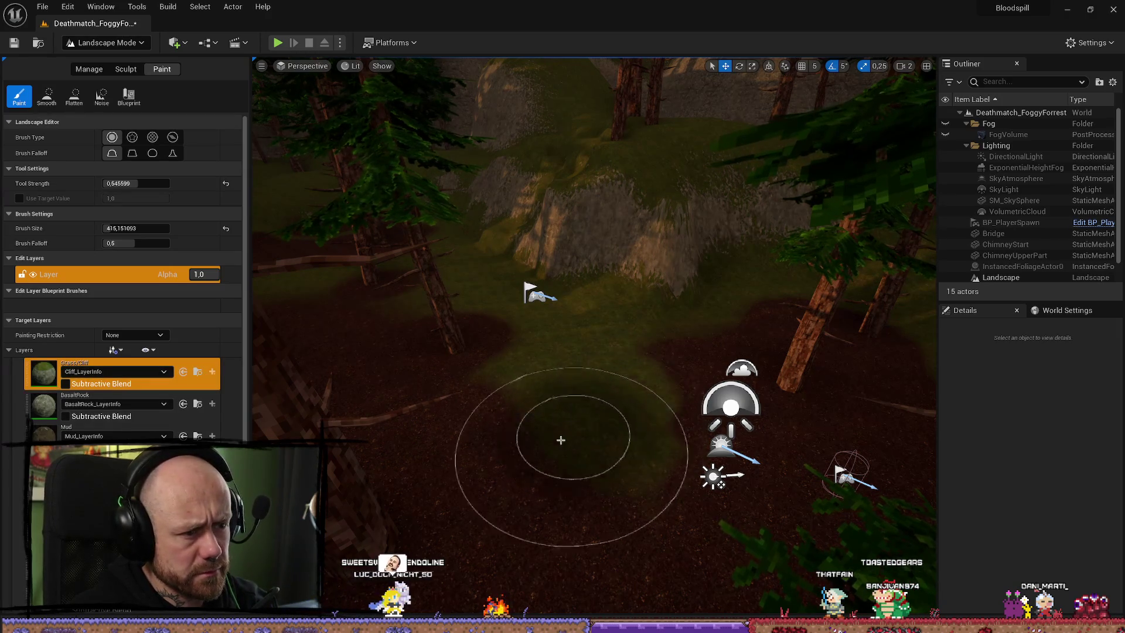
Lower the camera speed, undo the last paint stroke, and repaint dirt at strength 0.187
{"action": "key", "text": "w"}
{"action": "scroll", "coordinate": [561, 439], "scroll_direction": "down", "scroll_amount": 1}
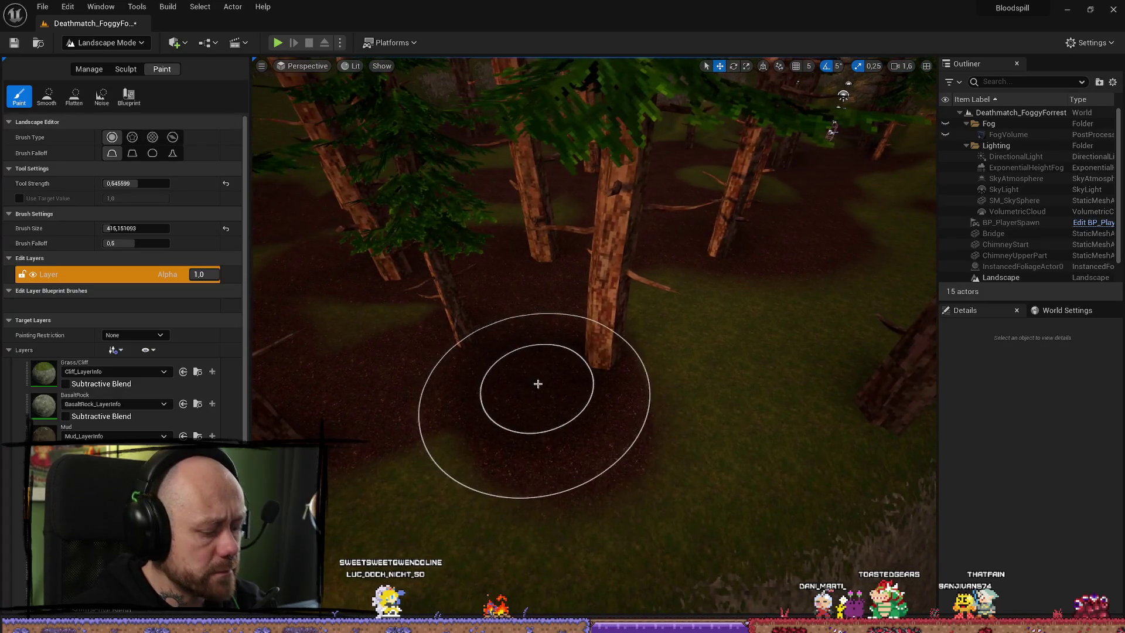
{"action": "key", "text": "ctrl+z"}
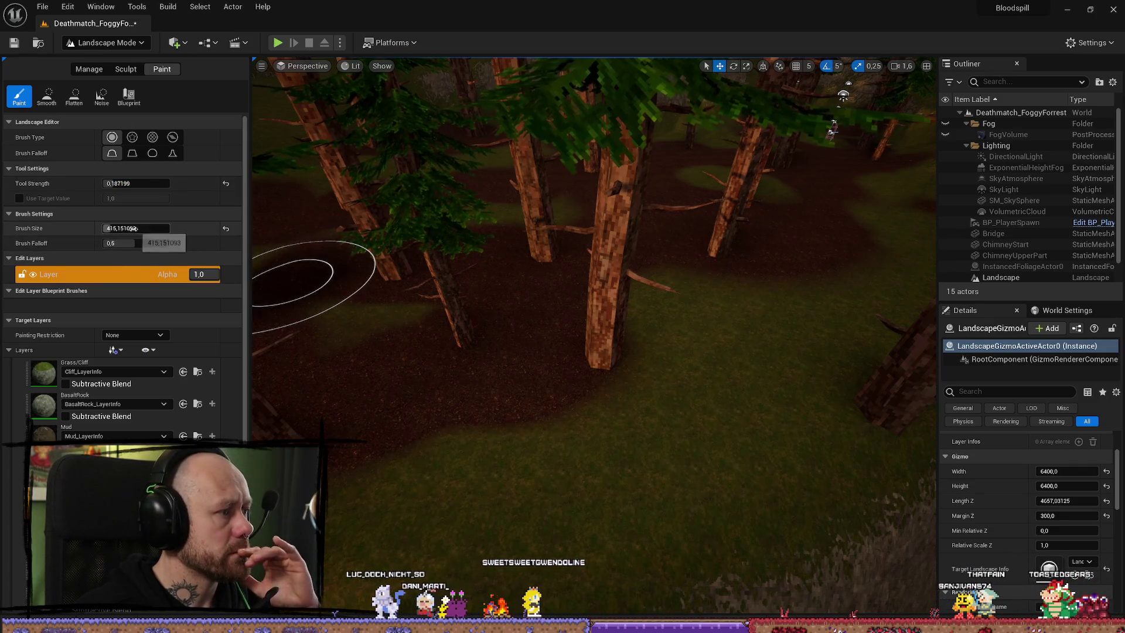
{"action": "mouse_move", "coordinate": [481, 433]}
{"action": "left_mouse_down"}
{"action": "mouse_move", "coordinate": [519, 409]}
{"action": "mouse_move", "coordinate": [678, 396]}
{"action": "mouse_move", "coordinate": [522, 417]}
{"action": "mouse_move", "coordinate": [719, 413]}
{"action": "left_mouse_up"}
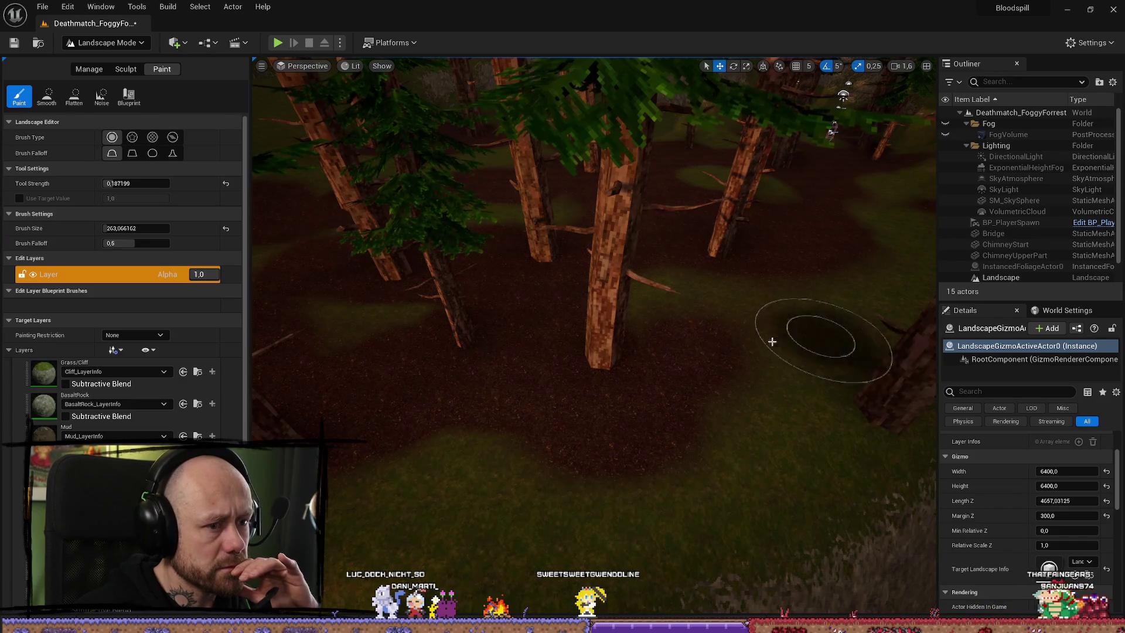
Paint dark mud paths between the trees at eye level with a 263-unit brush
{"action": "mouse_move", "coordinate": [805, 331]}
{"action": "left_mouse_down"}
{"action": "mouse_move", "coordinate": [798, 252]}
{"action": "mouse_move", "coordinate": [775, 297]}
{"action": "left_mouse_up"}
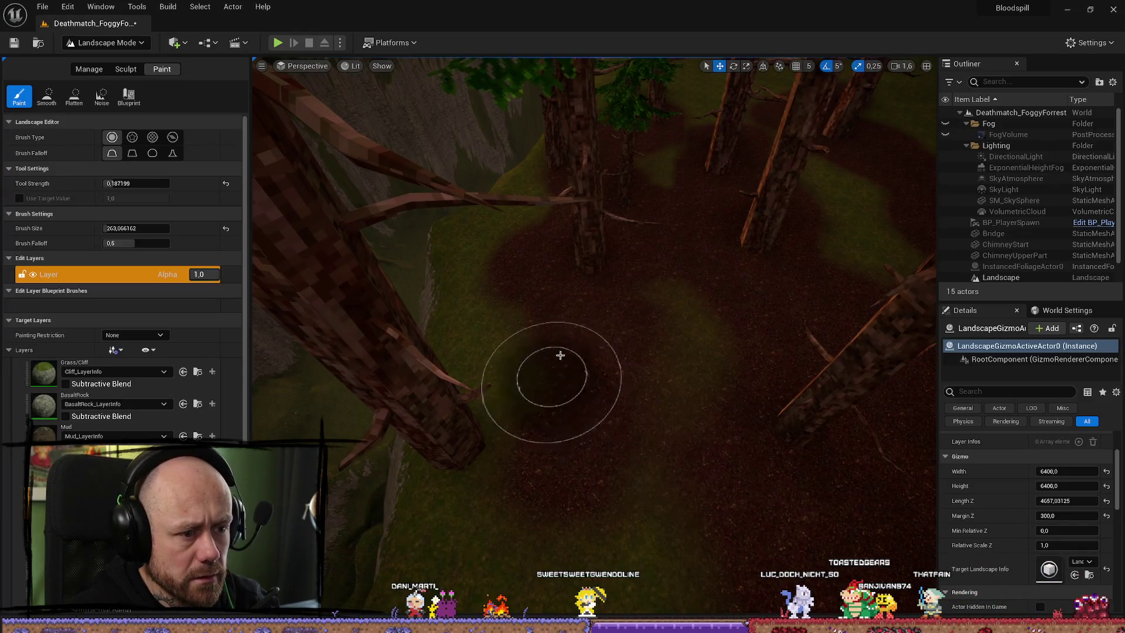
{"action": "left_click_drag", "start_coordinate": [803, 432], "coordinate": [562, 500]}
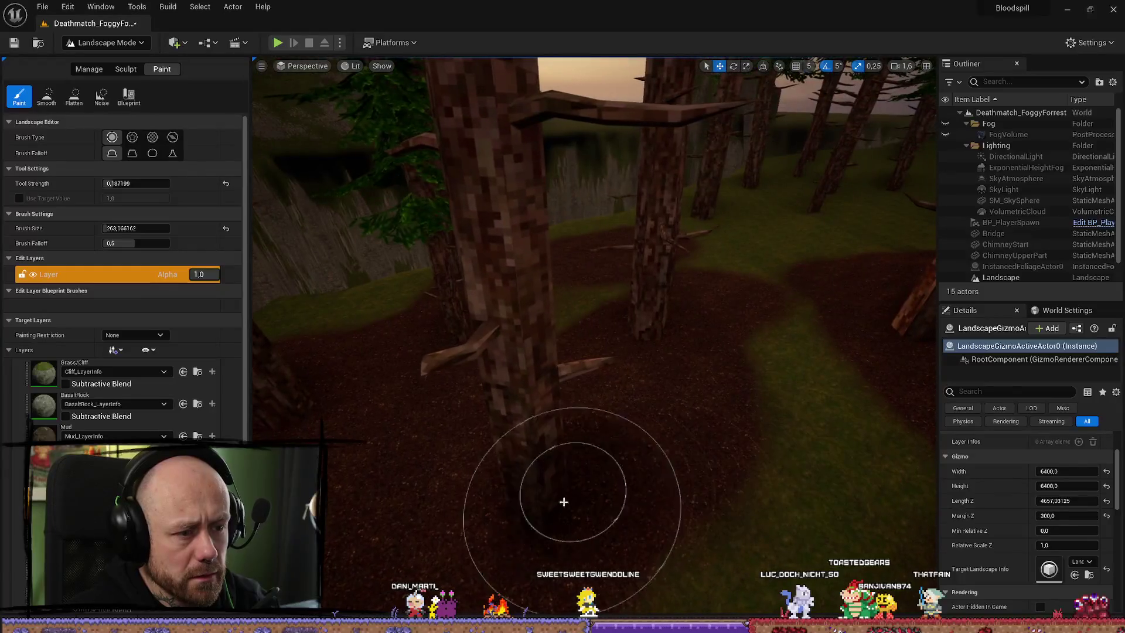
{"action": "mouse_move", "coordinate": [732, 557]}
{"action": "left_mouse_down"}
{"action": "mouse_move", "coordinate": [723, 522]}
{"action": "mouse_move", "coordinate": [762, 380]}
{"action": "left_mouse_up"}
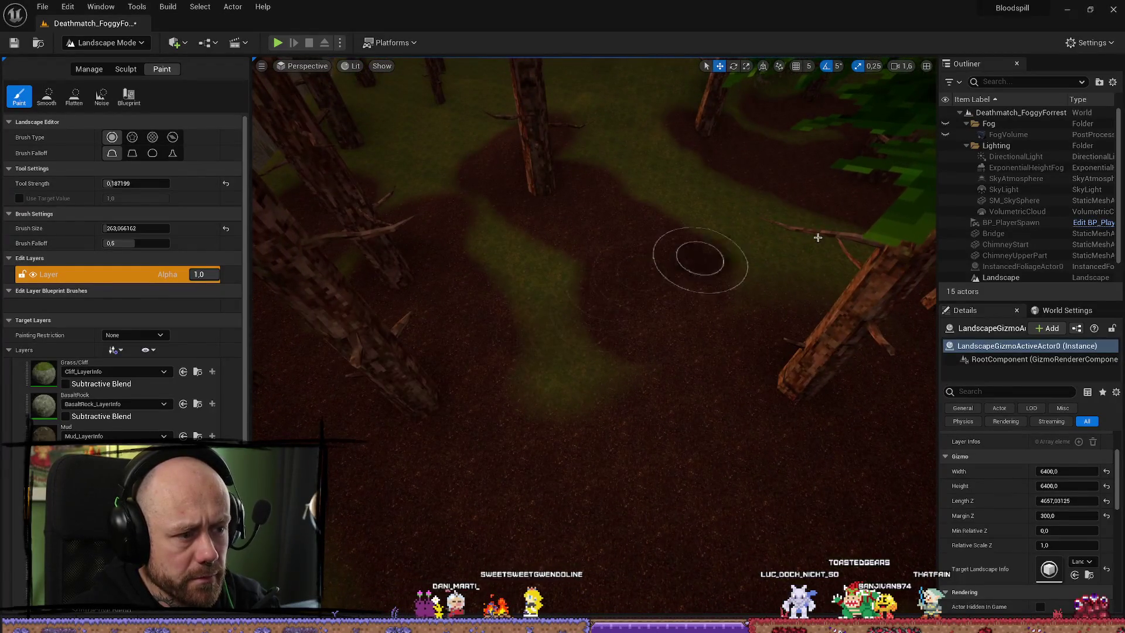
{"action": "mouse_move", "coordinate": [563, 234]}
{"action": "left_mouse_down"}
{"action": "mouse_move", "coordinate": [519, 326]}
{"action": "mouse_move", "coordinate": [578, 276]}
{"action": "mouse_move", "coordinate": [580, 351]}
{"action": "mouse_move", "coordinate": [547, 364]}
{"action": "left_mouse_up"}
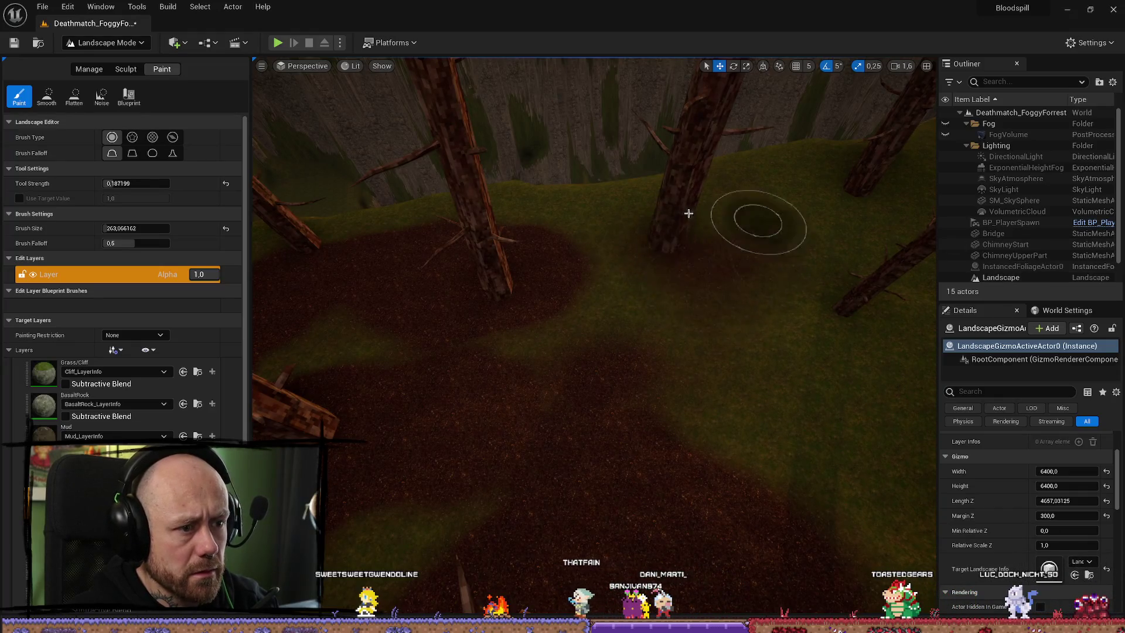
{"action": "left_click_drag", "start_coordinate": [707, 301], "coordinate": [814, 316]}
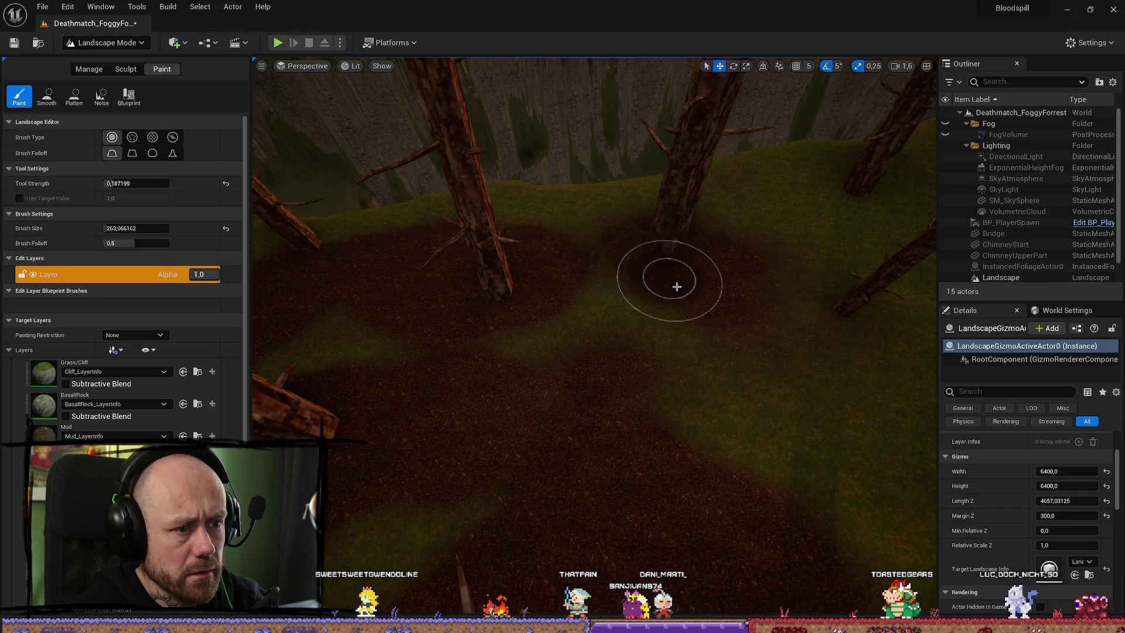
{"action": "left_click_drag", "start_coordinate": [780, 254], "coordinate": [601, 287]}
{"action": "mouse_move", "coordinate": [693, 351]}
{"action": "left_mouse_down"}
{"action": "mouse_move", "coordinate": [492, 359]}
{"action": "mouse_move", "coordinate": [667, 320]}
{"action": "left_mouse_up"}
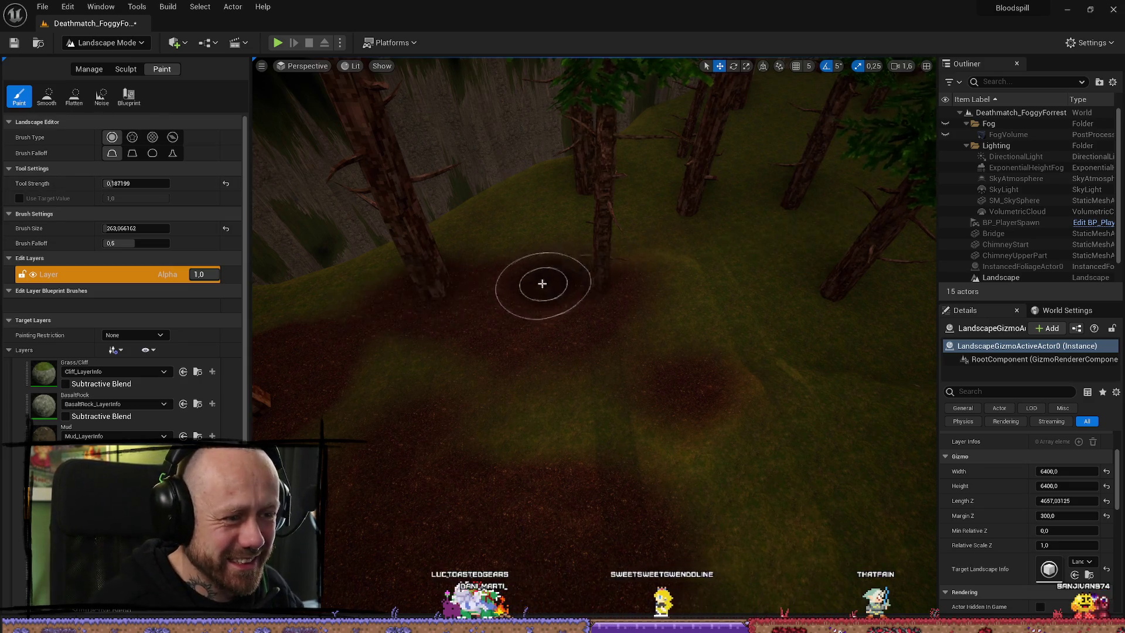
{"action": "mouse_move", "coordinate": [633, 261]}
{"action": "left_mouse_down"}
{"action": "mouse_move", "coordinate": [673, 294]}
{"action": "mouse_move", "coordinate": [703, 293]}
{"action": "left_mouse_up"}
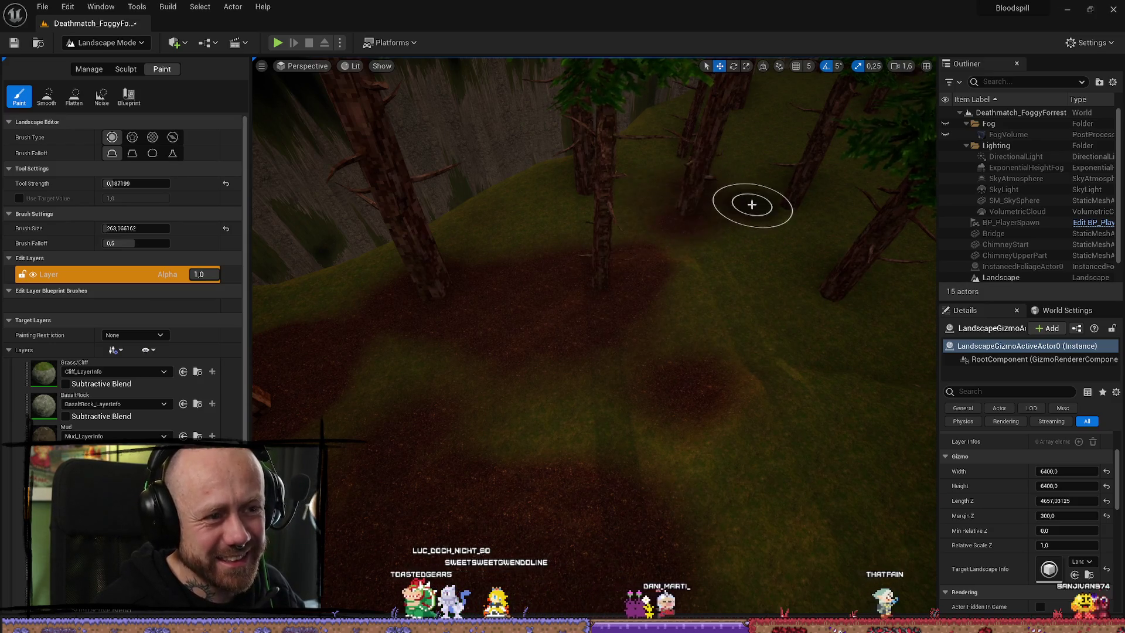
{"action": "mouse_move", "coordinate": [678, 250]}
{"action": "left_mouse_down"}
{"action": "mouse_move", "coordinate": [678, 275]}
{"action": "mouse_move", "coordinate": [692, 264]}
{"action": "left_mouse_up"}
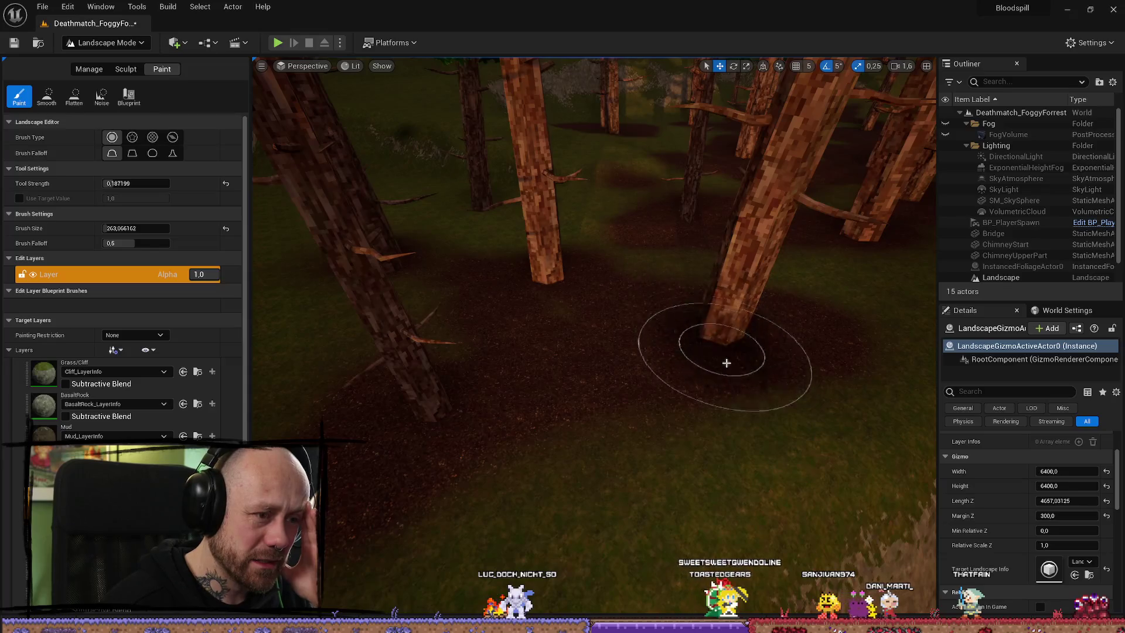
{"action": "right_click", "coordinate": [540, 334]}
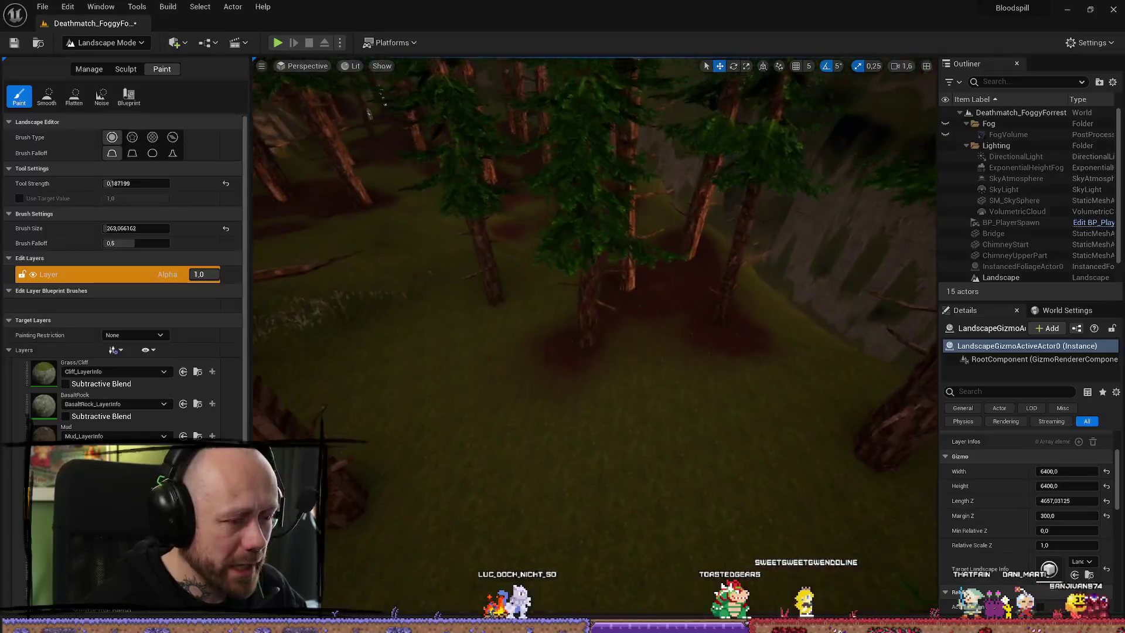
Fly to two trees in a new clearing and paint mud streaks around their trunk bases
{"action": "right_click", "coordinate": [477, 314]}
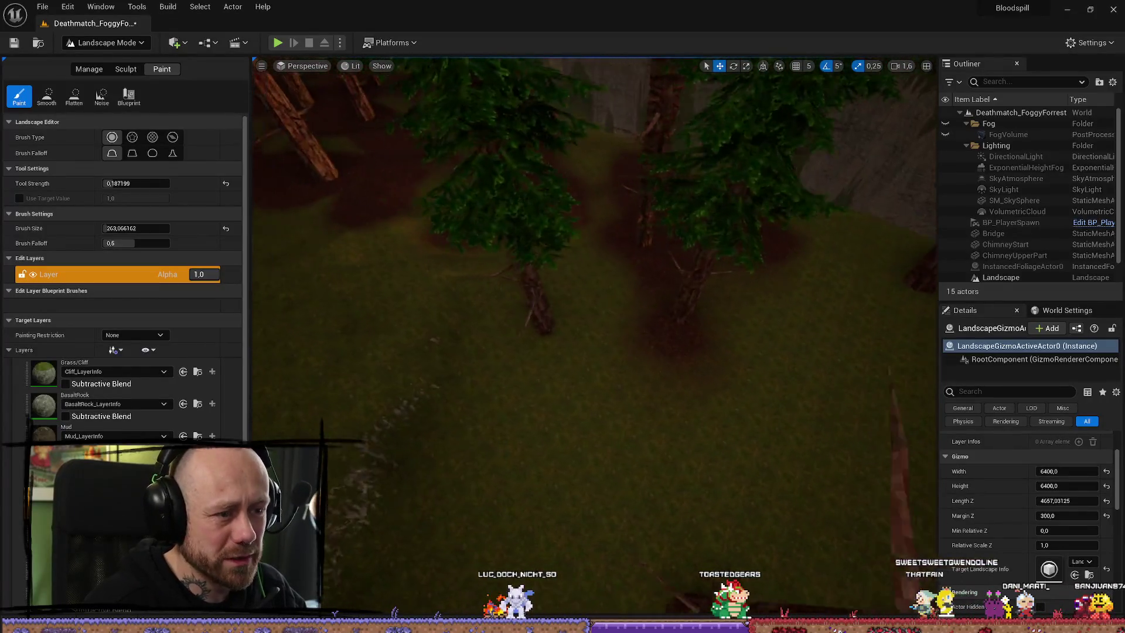
{"action": "right_click", "coordinate": [437, 258]}
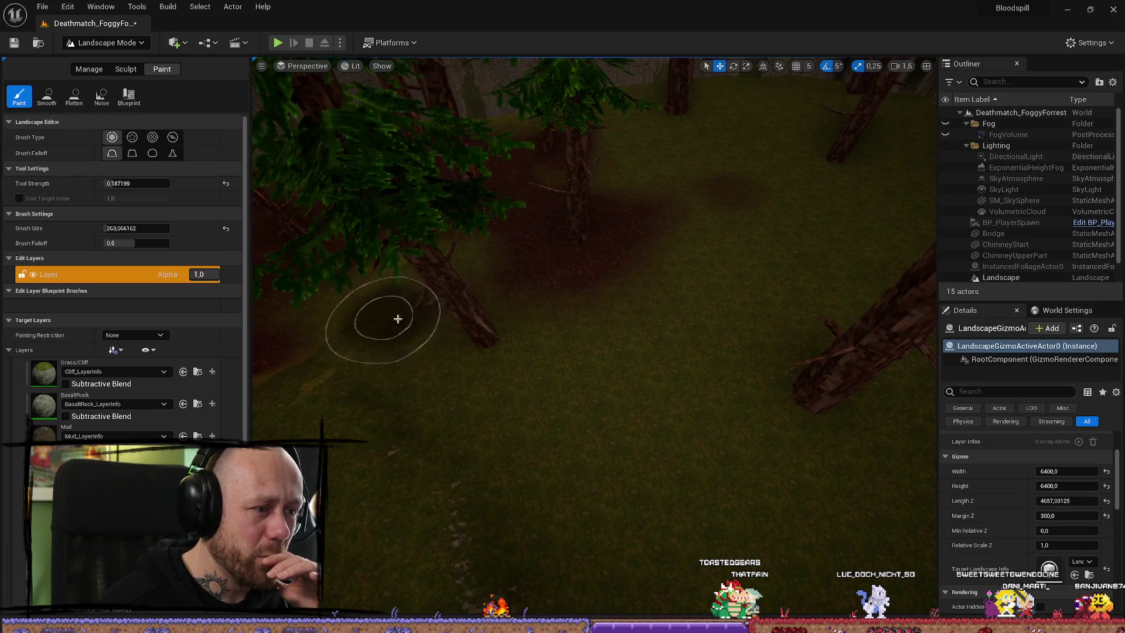
{"action": "left_click", "coordinate": [658, 437]}
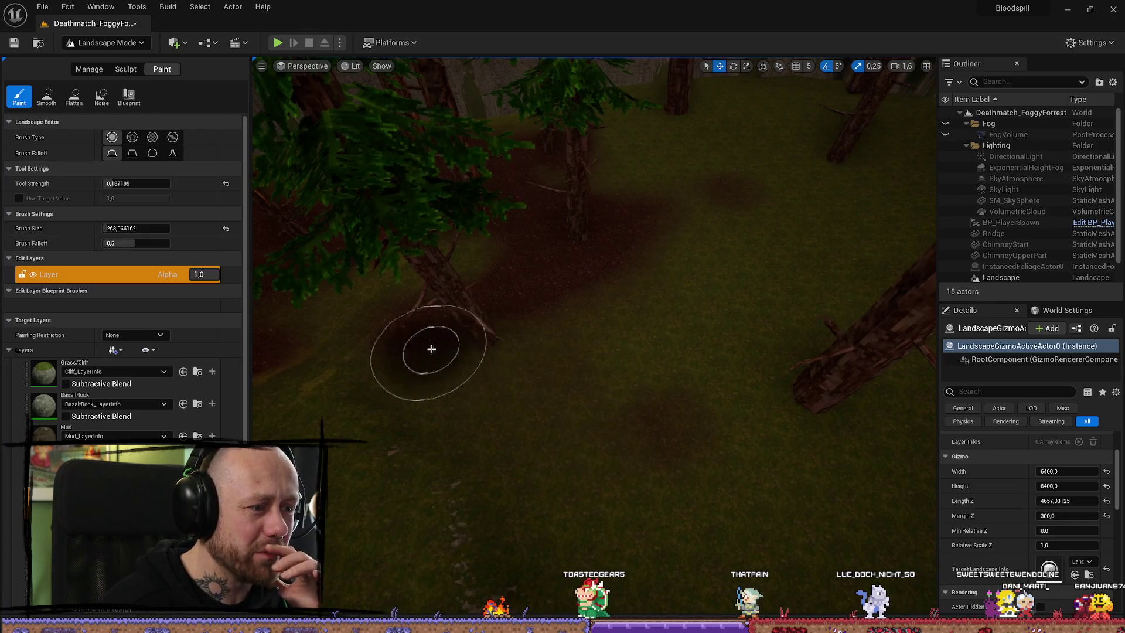
{"action": "mouse_move", "coordinate": [431, 349]}
{"action": "left_mouse_down"}
{"action": "mouse_move", "coordinate": [592, 439]}
{"action": "mouse_move", "coordinate": [445, 334]}
{"action": "mouse_move", "coordinate": [699, 357]}
{"action": "mouse_move", "coordinate": [515, 332]}
{"action": "mouse_move", "coordinate": [573, 389]}
{"action": "mouse_move", "coordinate": [552, 414]}
{"action": "mouse_move", "coordinate": [440, 318]}
{"action": "mouse_move", "coordinate": [656, 442]}
{"action": "left_mouse_up"}
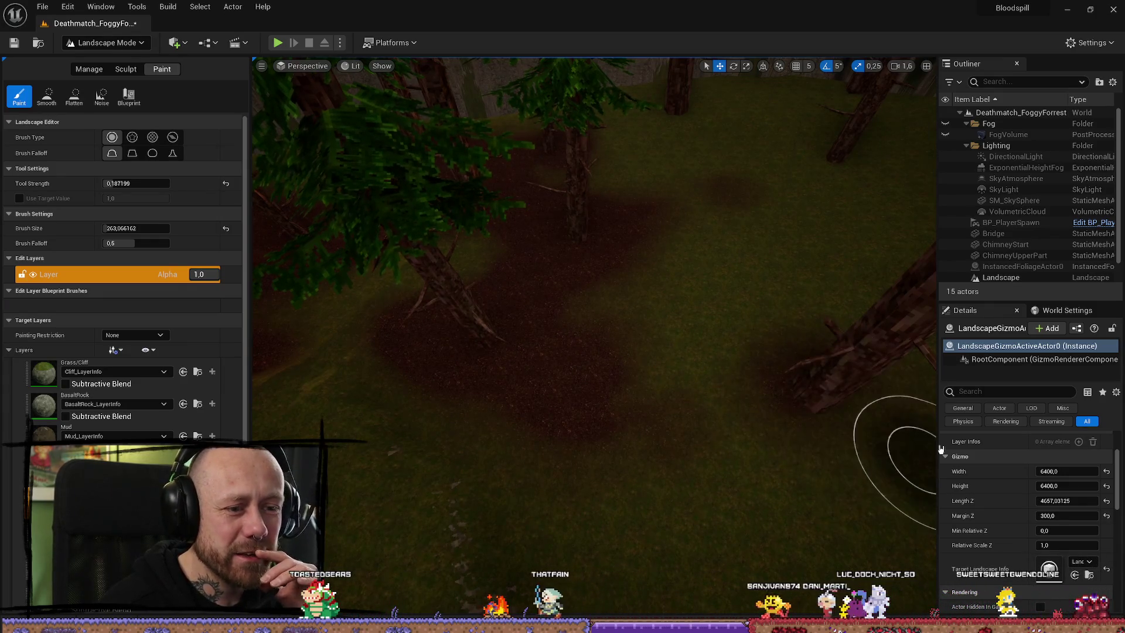
{"action": "scroll", "coordinate": [879, 411], "scroll_direction": "down", "scroll_amount": 3}
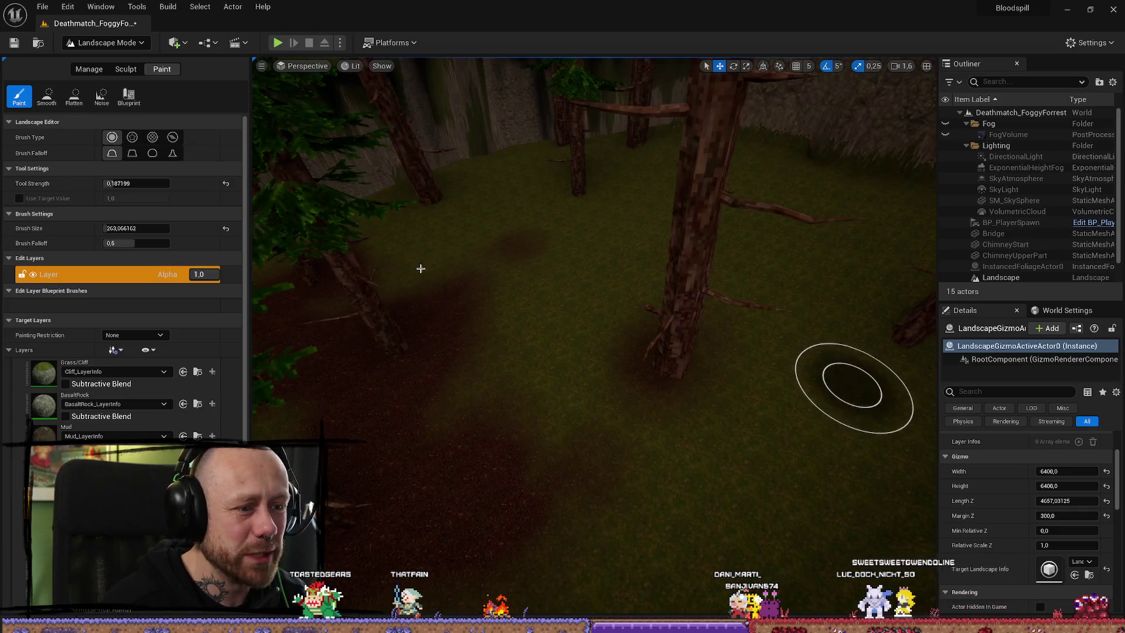
{"action": "mouse_move", "coordinate": [811, 357]}
{"action": "left_mouse_down"}
{"action": "mouse_move", "coordinate": [596, 311]}
{"action": "mouse_move", "coordinate": [746, 399]}
{"action": "mouse_move", "coordinate": [615, 314]}
{"action": "left_mouse_up"}
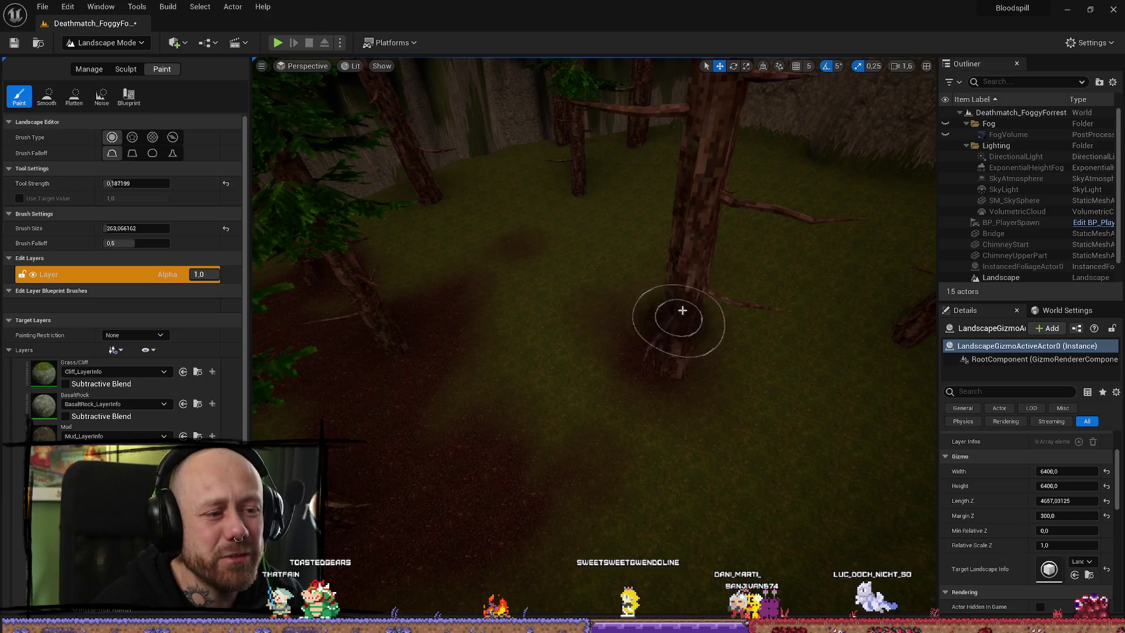
{"action": "mouse_move", "coordinate": [702, 329]}
{"action": "left_mouse_down"}
{"action": "mouse_move", "coordinate": [674, 343]}
{"action": "mouse_move", "coordinate": [644, 324]}
{"action": "left_mouse_up"}
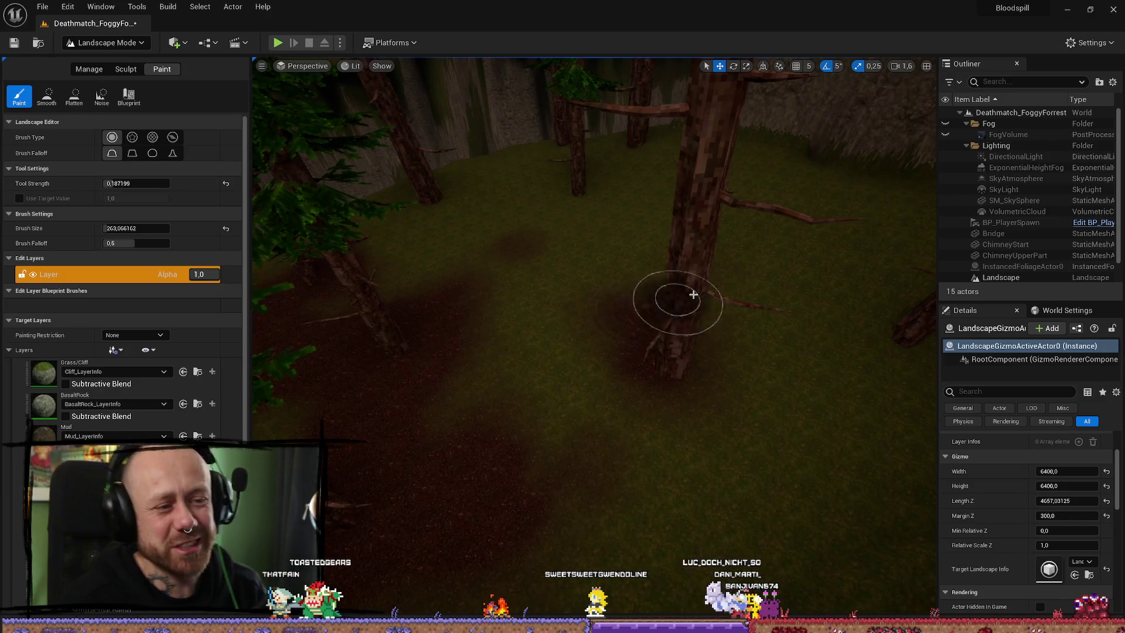
{"action": "mouse_move", "coordinate": [694, 294]}
{"action": "left_mouse_down"}
{"action": "mouse_move", "coordinate": [715, 394]}
{"action": "mouse_move", "coordinate": [485, 434]}
{"action": "mouse_move", "coordinate": [681, 426]}
{"action": "mouse_move", "coordinate": [666, 376]}
{"action": "mouse_move", "coordinate": [673, 326]}
{"action": "mouse_move", "coordinate": [648, 372]}
{"action": "mouse_move", "coordinate": [668, 343]}
{"action": "left_mouse_up"}
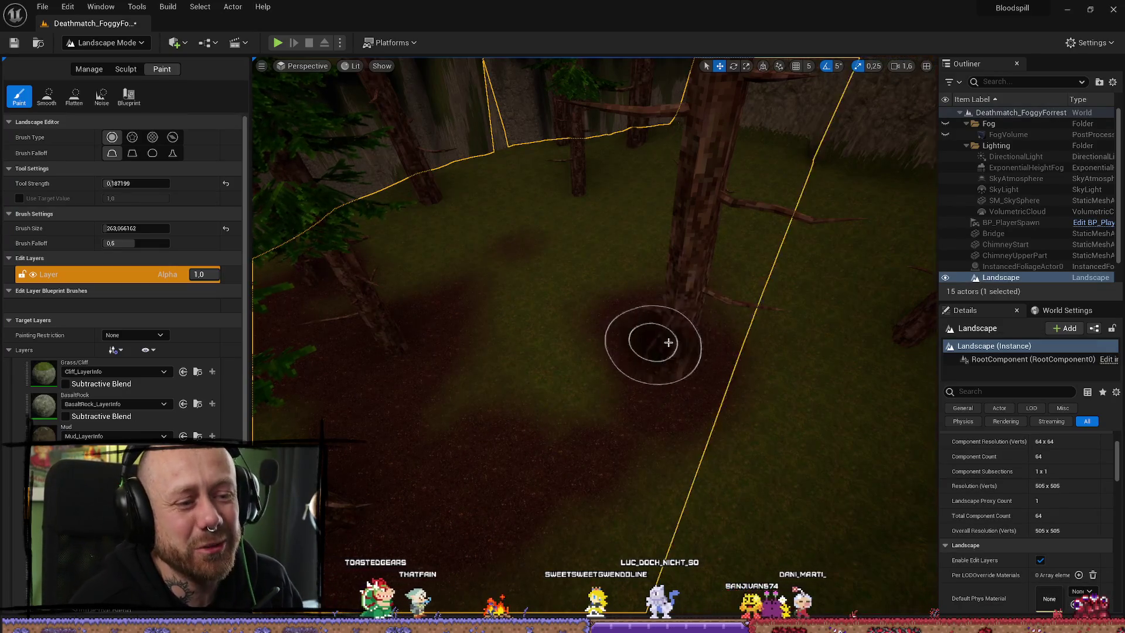
Brush Mud across the clearing floor, linking the bases of the left and right trees
{"action": "scroll", "coordinate": [835, 216], "scroll_direction": "down", "scroll_amount": 3}
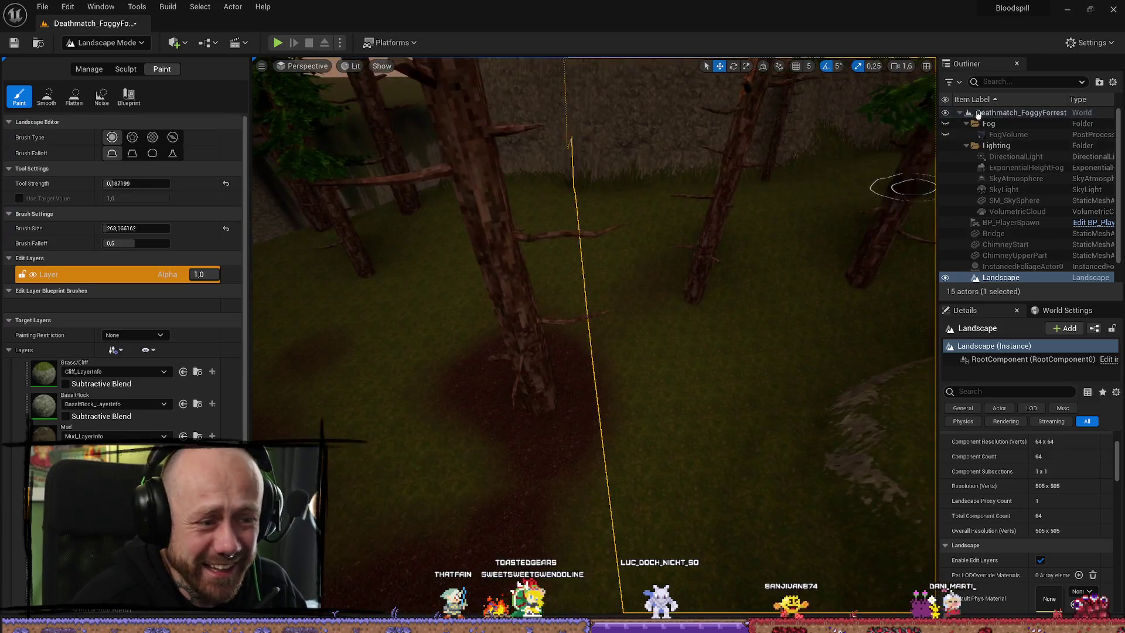
{"action": "mouse_move", "coordinate": [715, 355]}
{"action": "left_mouse_down"}
{"action": "mouse_move", "coordinate": [746, 296]}
{"action": "mouse_move", "coordinate": [618, 334]}
{"action": "mouse_move", "coordinate": [680, 469]}
{"action": "mouse_move", "coordinate": [658, 410]}
{"action": "mouse_move", "coordinate": [606, 386]}
{"action": "left_mouse_up"}
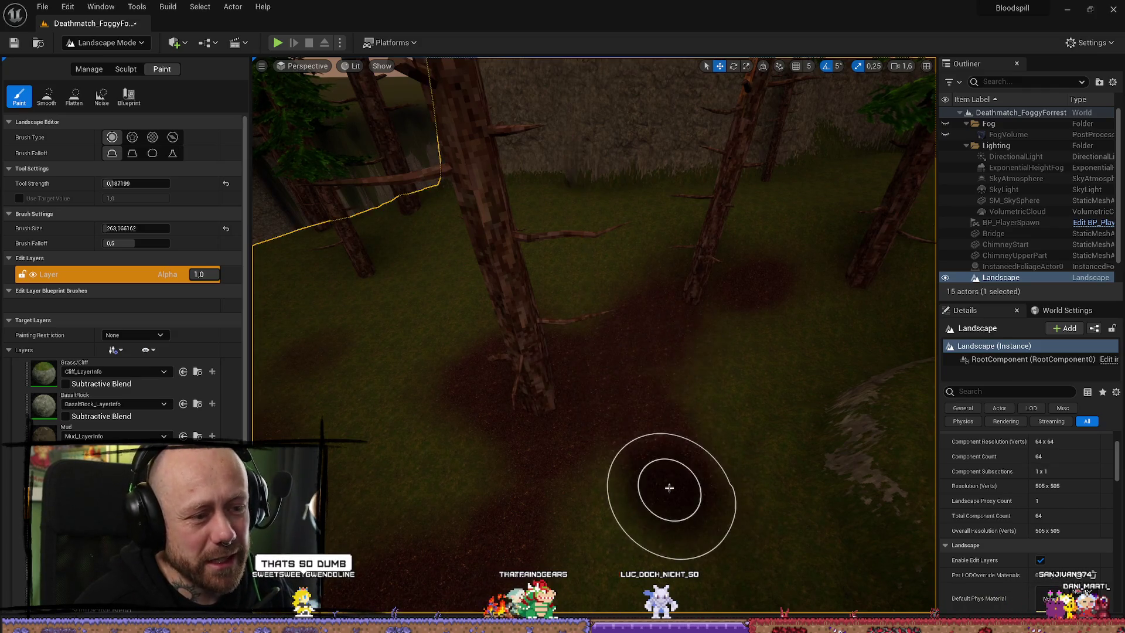
{"action": "scroll", "coordinate": [673, 457], "scroll_direction": "down", "scroll_amount": 5}
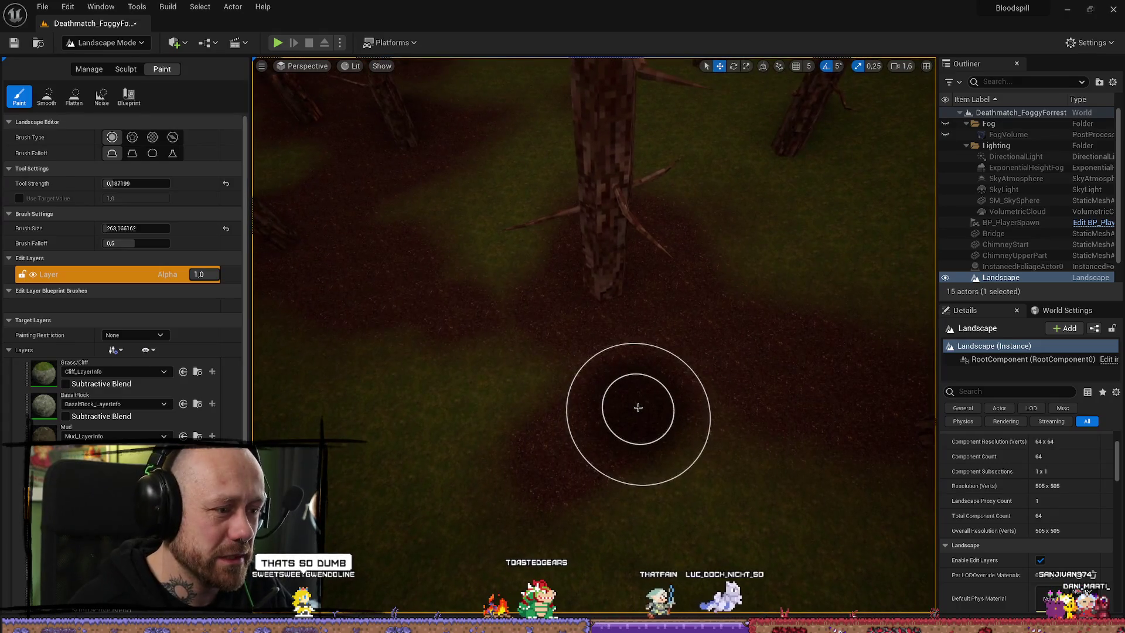
{"action": "mouse_move", "coordinate": [638, 407]}
{"action": "left_mouse_down"}
{"action": "mouse_move", "coordinate": [666, 402]}
{"action": "mouse_move", "coordinate": [354, 367]}
{"action": "mouse_move", "coordinate": [422, 422]}
{"action": "mouse_move", "coordinate": [350, 377]}
{"action": "left_mouse_up"}
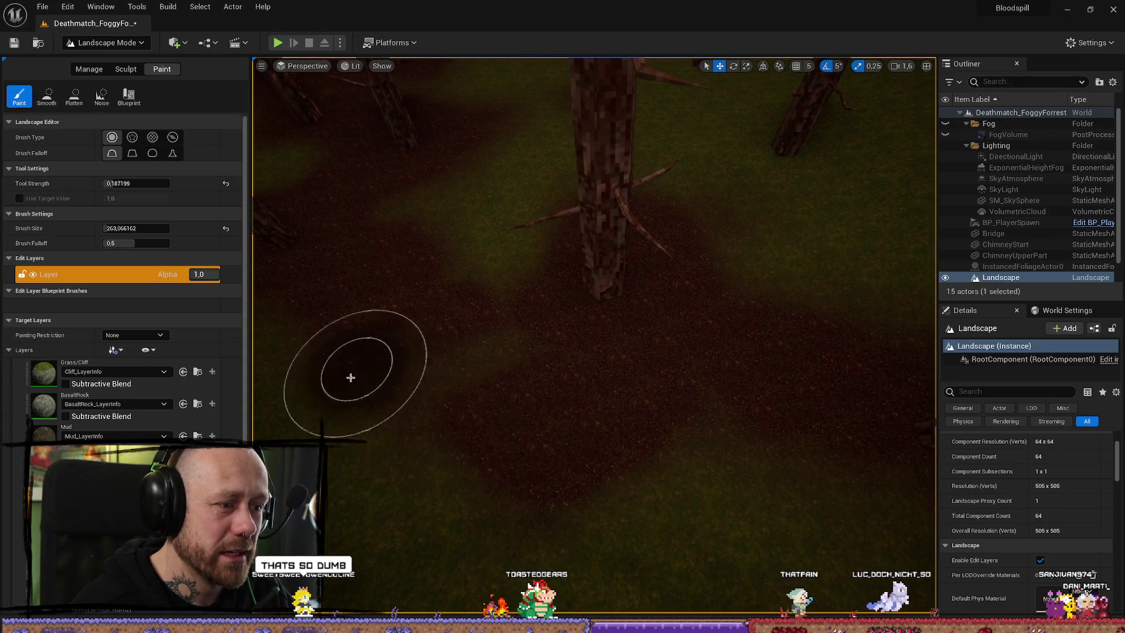
{"action": "mouse_move", "coordinate": [469, 439]}
{"action": "left_mouse_down"}
{"action": "mouse_move", "coordinate": [462, 269]}
{"action": "mouse_move", "coordinate": [530, 225]}
{"action": "mouse_move", "coordinate": [502, 163]}
{"action": "mouse_move", "coordinate": [676, 249]}
{"action": "mouse_move", "coordinate": [414, 257]}
{"action": "left_mouse_up"}
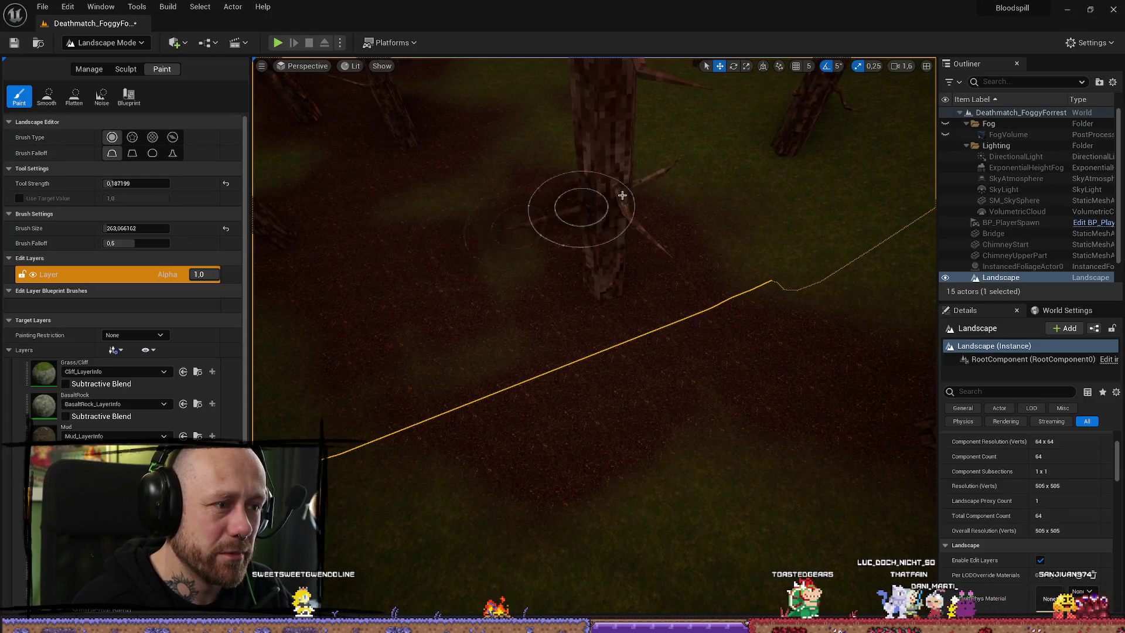
{"action": "left_click_drag", "start_coordinate": [622, 196], "coordinate": [808, 150]}
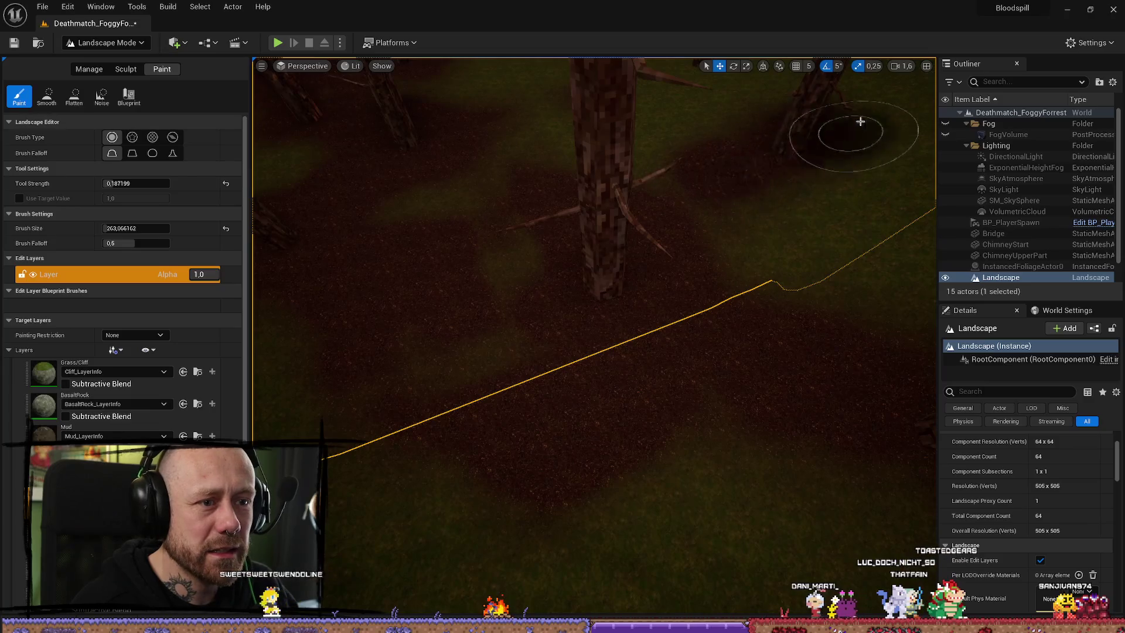
{"action": "left_click_drag", "start_coordinate": [861, 122], "coordinate": [818, 204]}
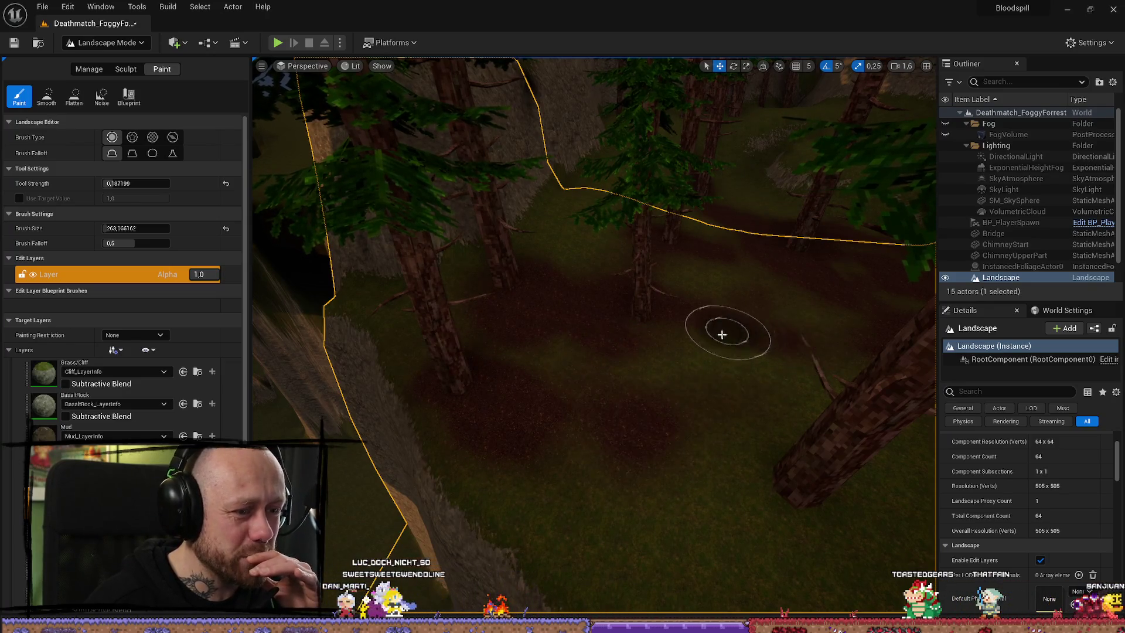
{"action": "scroll", "coordinate": [728, 495], "scroll_direction": "down", "scroll_amount": 3}
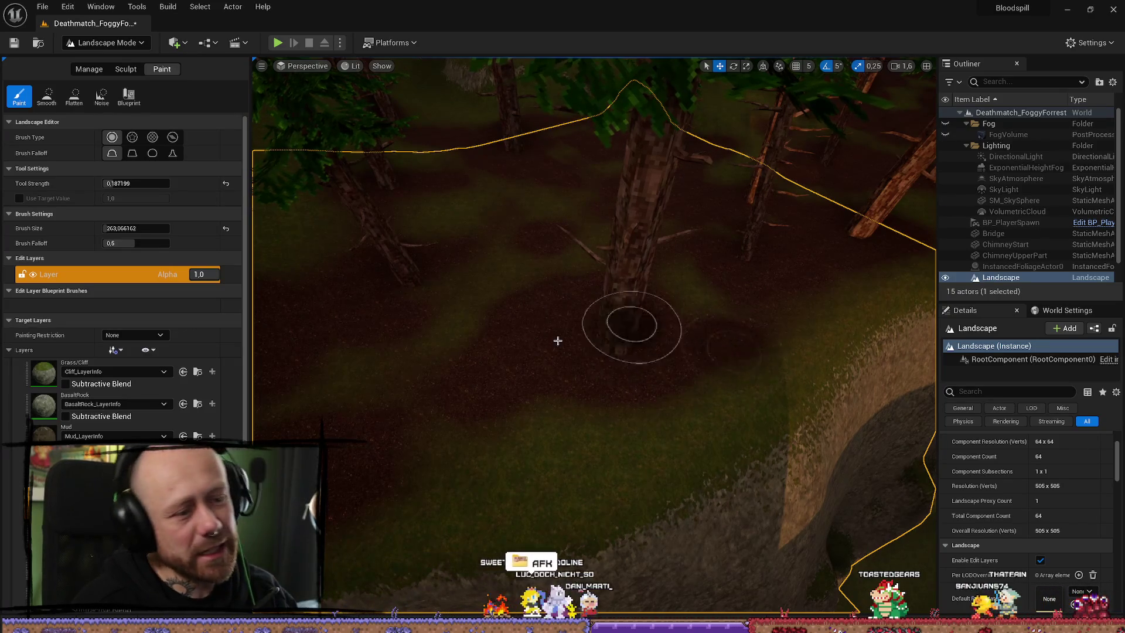
Paint Mud onto the grass below the cliff and in a dark streak across the clearing
{"action": "mouse_move", "coordinate": [776, 445]}
{"action": "left_mouse_down"}
{"action": "mouse_move", "coordinate": [768, 328]}
{"action": "mouse_move", "coordinate": [728, 302]}
{"action": "left_mouse_up"}
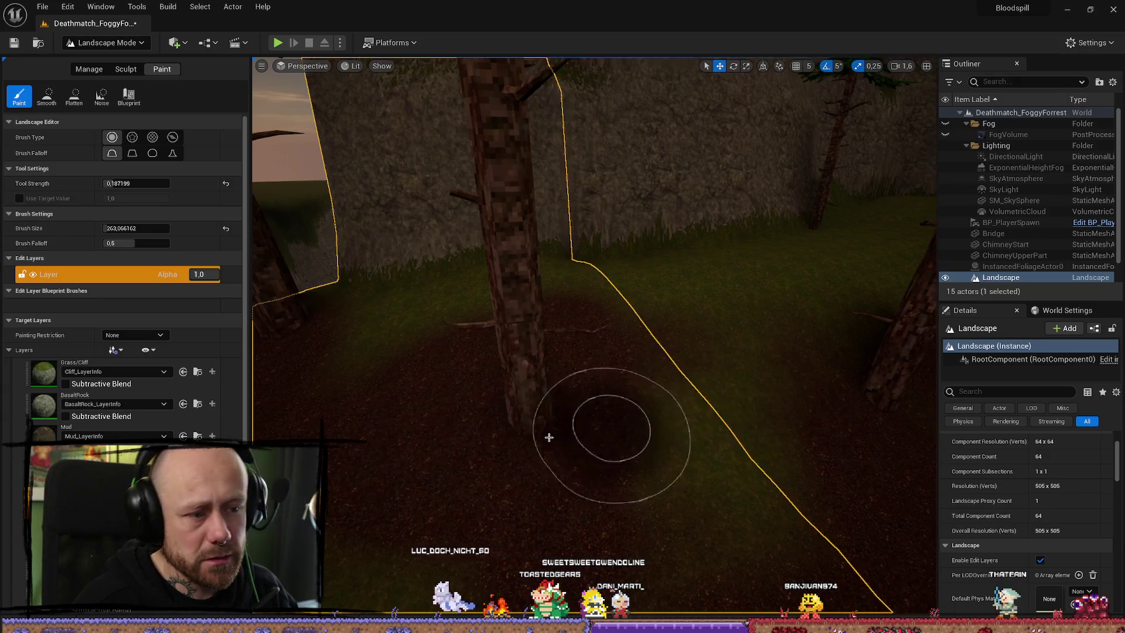
{"action": "left_click_drag", "start_coordinate": [866, 297], "coordinate": [861, 270]}
{"action": "left_click_drag", "start_coordinate": [610, 319], "coordinate": [610, 319]}
{"action": "mouse_move", "coordinate": [559, 274]}
{"action": "left_mouse_down"}
{"action": "mouse_move", "coordinate": [593, 392]}
{"action": "mouse_move", "coordinate": [613, 329]}
{"action": "mouse_move", "coordinate": [532, 289]}
{"action": "mouse_move", "coordinate": [660, 407]}
{"action": "left_mouse_up"}
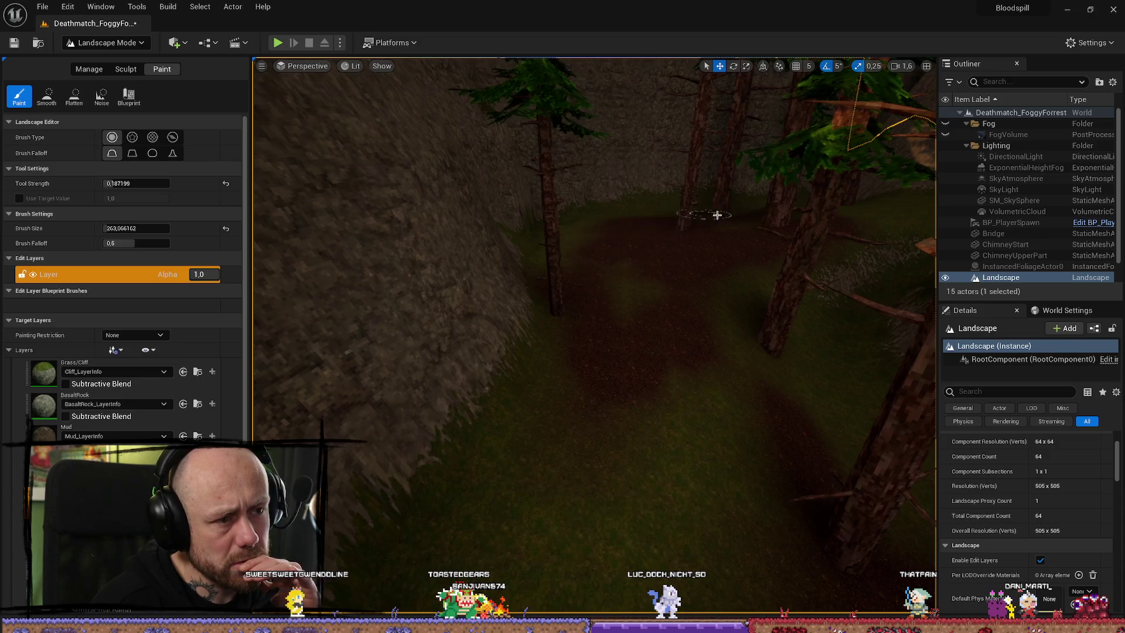
{"action": "left_click_drag", "start_coordinate": [873, 220], "coordinate": [873, 220]}
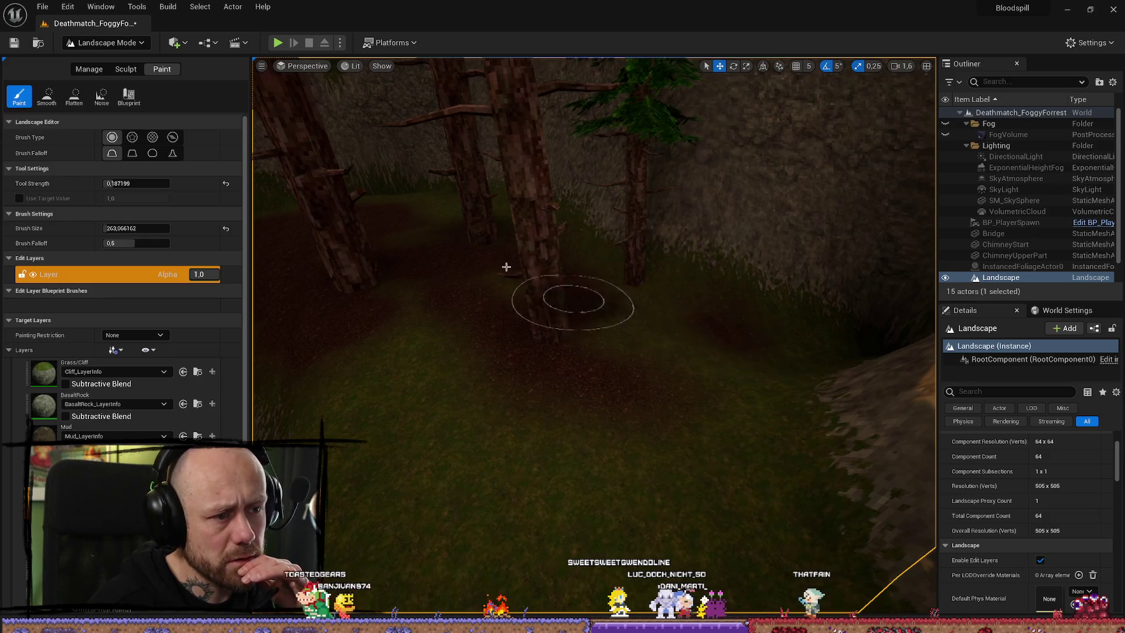
{"action": "mouse_move", "coordinate": [706, 308]}
{"action": "left_mouse_down"}
{"action": "mouse_move", "coordinate": [729, 357]}
{"action": "mouse_move", "coordinate": [558, 460]}
{"action": "mouse_move", "coordinate": [540, 256]}
{"action": "mouse_move", "coordinate": [502, 410]}
{"action": "mouse_move", "coordinate": [457, 482]}
{"action": "mouse_move", "coordinate": [598, 466]}
{"action": "mouse_move", "coordinate": [816, 228]}
{"action": "mouse_move", "coordinate": [514, 335]}
{"action": "mouse_move", "coordinate": [713, 359]}
{"action": "mouse_move", "coordinate": [660, 385]}
{"action": "mouse_move", "coordinate": [623, 332]}
{"action": "mouse_move", "coordinate": [775, 438]}
{"action": "mouse_move", "coordinate": [738, 410]}
{"action": "mouse_move", "coordinate": [649, 391]}
{"action": "mouse_move", "coordinate": [640, 289]}
{"action": "mouse_move", "coordinate": [603, 394]}
{"action": "mouse_move", "coordinate": [635, 366]}
{"action": "mouse_move", "coordinate": [410, 434]}
{"action": "mouse_move", "coordinate": [473, 447]}
{"action": "mouse_move", "coordinate": [367, 389]}
{"action": "left_mouse_up"}
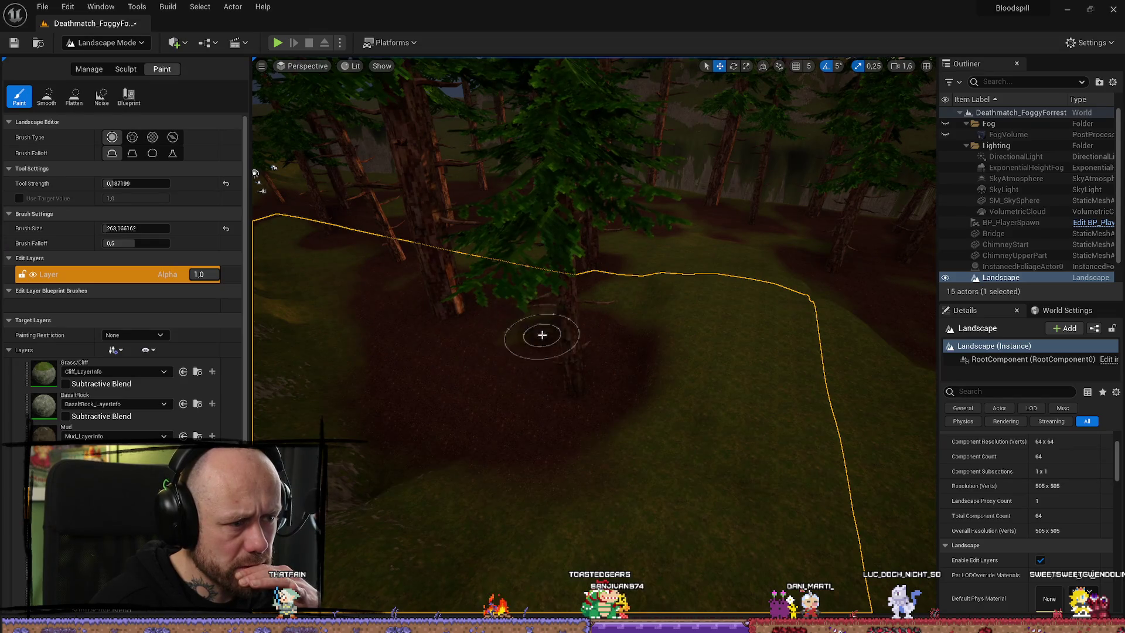
Rotate the sun with Ctrl+L to a steeper angle to change the shadows
{"action": "mouse_move", "coordinate": [497, 254]}
{"action": "left_mouse_down"}
{"action": "mouse_move", "coordinate": [498, 193]}
{"action": "mouse_move", "coordinate": [528, 193]}
{"action": "mouse_move", "coordinate": [480, 328]}
{"action": "mouse_move", "coordinate": [429, 244]}
{"action": "left_mouse_up"}
{"action": "key", "text": "ctrl+l"}
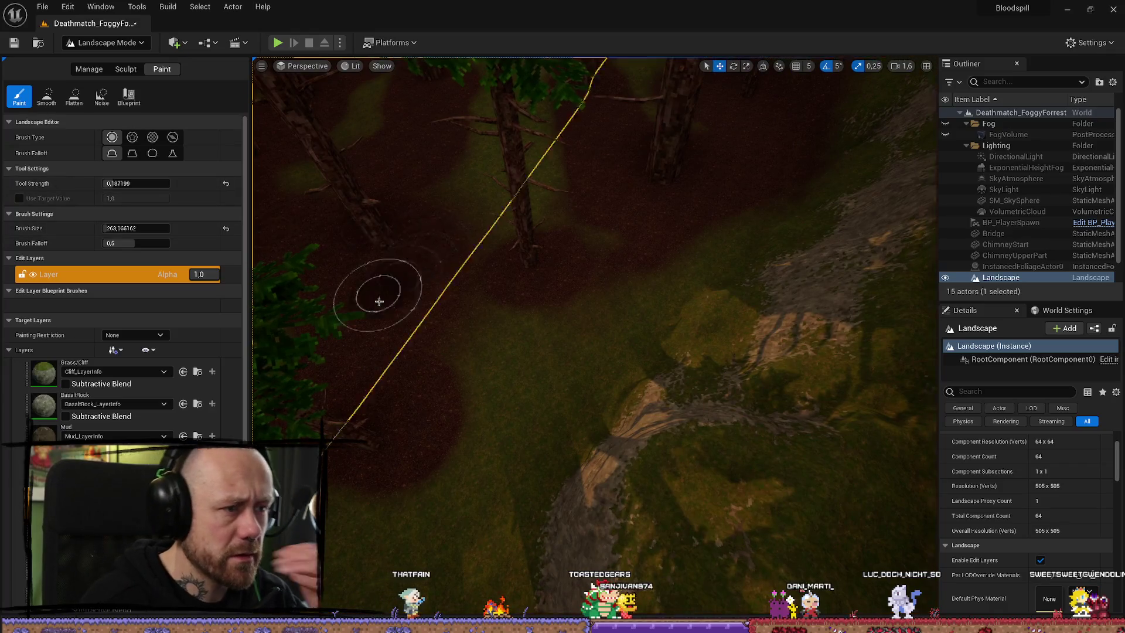
{"action": "key", "text": "ctrl+l"}
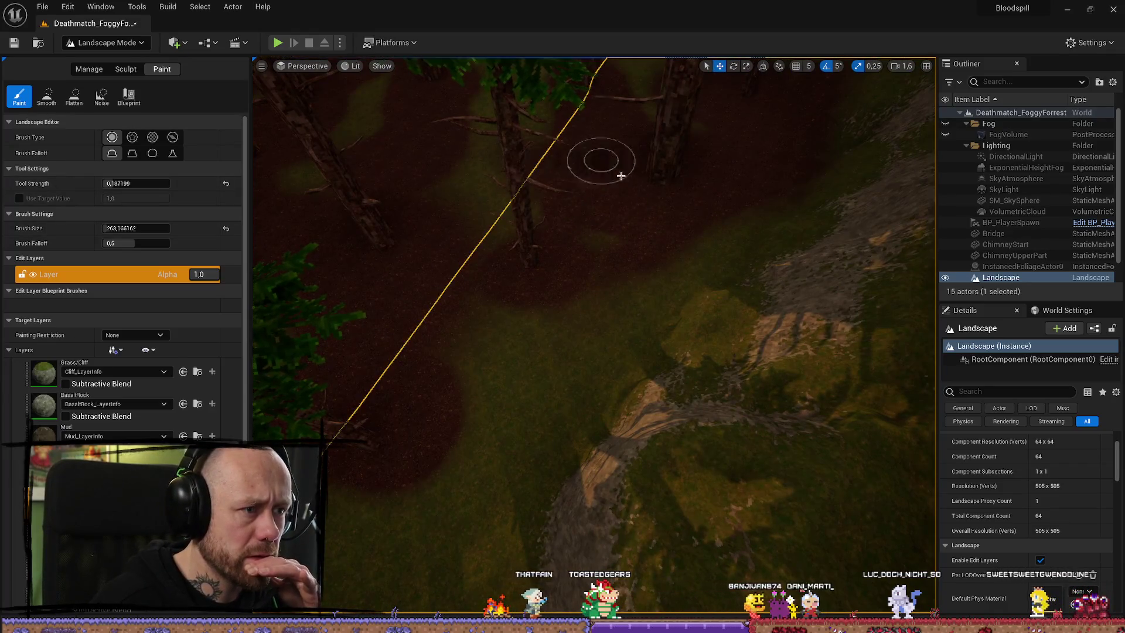
{"action": "key", "text": "ctrl+l"}
{"action": "key", "text": "ctrl+l"}
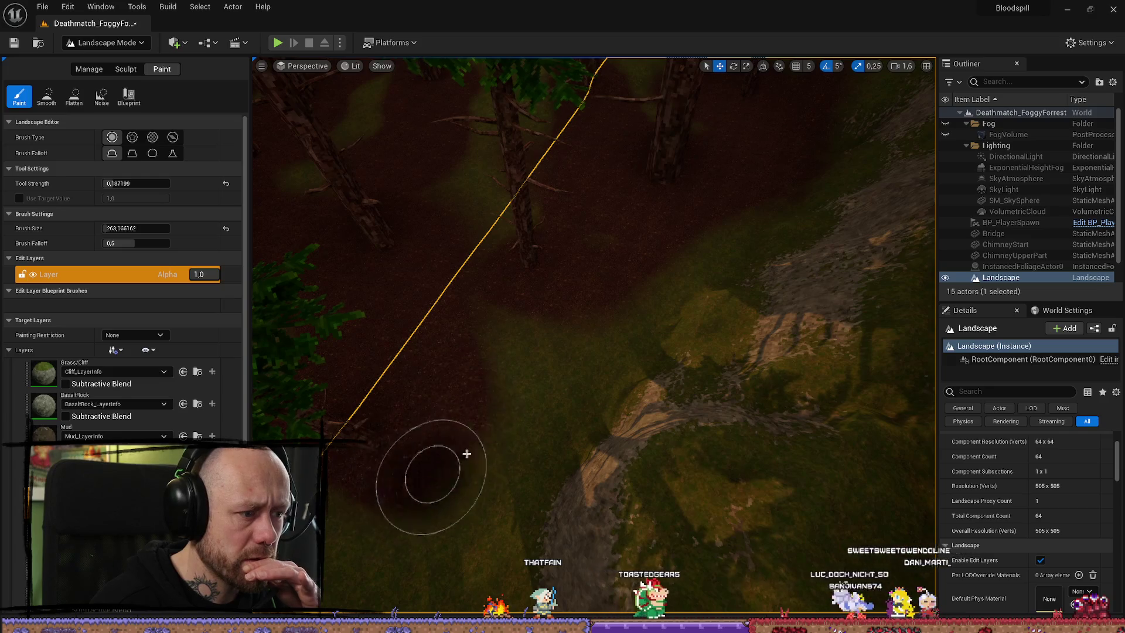
{"action": "scroll", "coordinate": [429, 350], "scroll_direction": "down", "scroll_amount": 3}
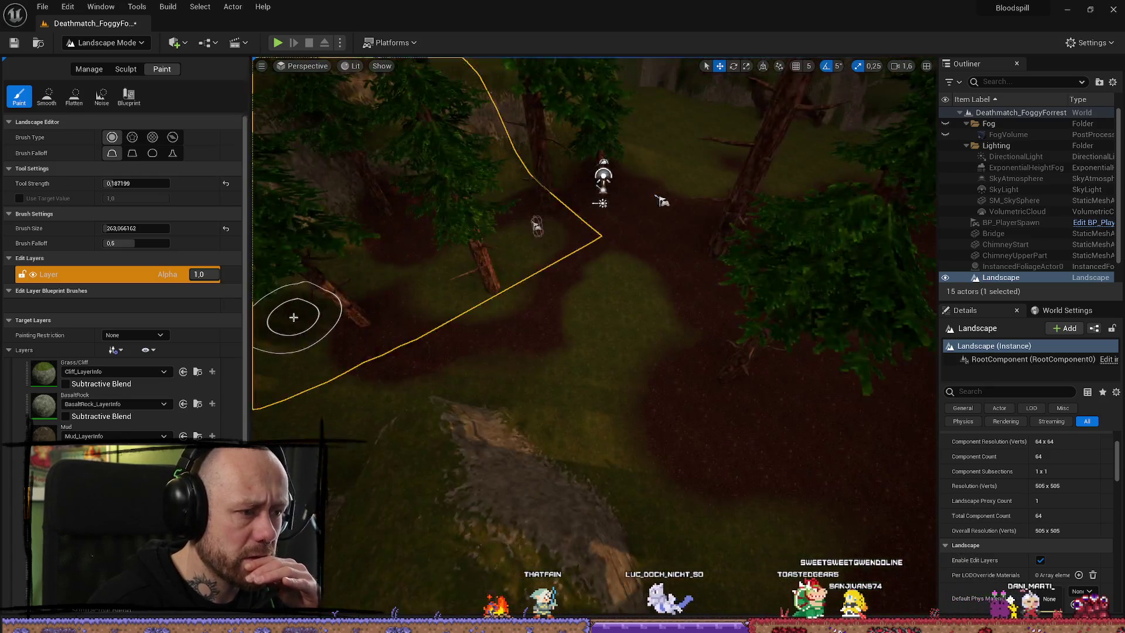
{"action": "key", "text": "ctrl+l"}
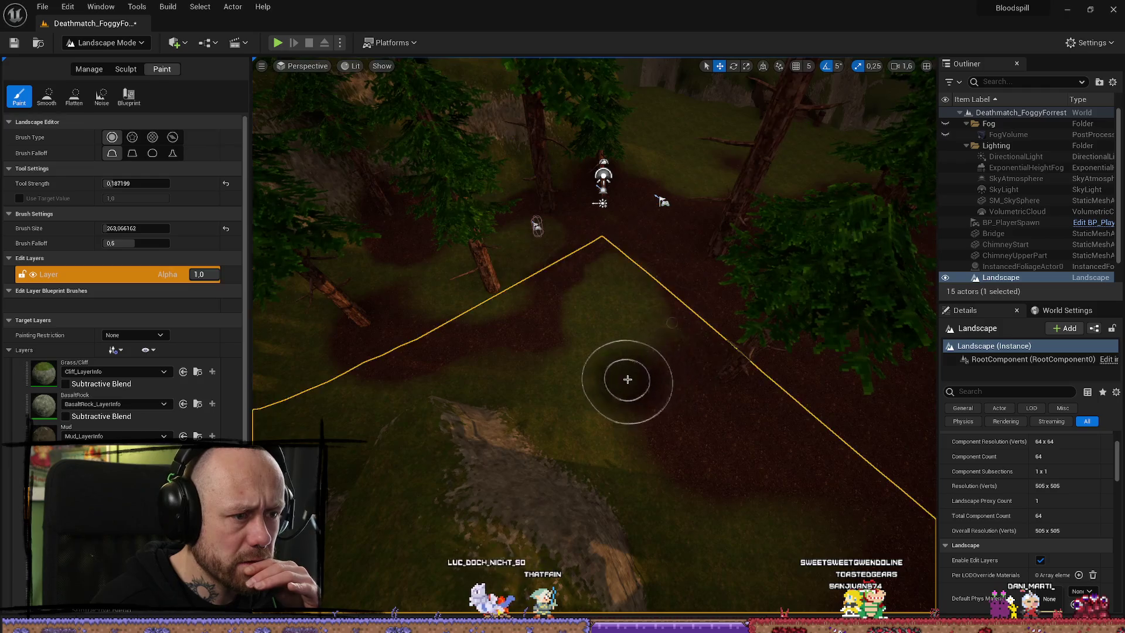
{"action": "key", "text": "ctrl+l"}
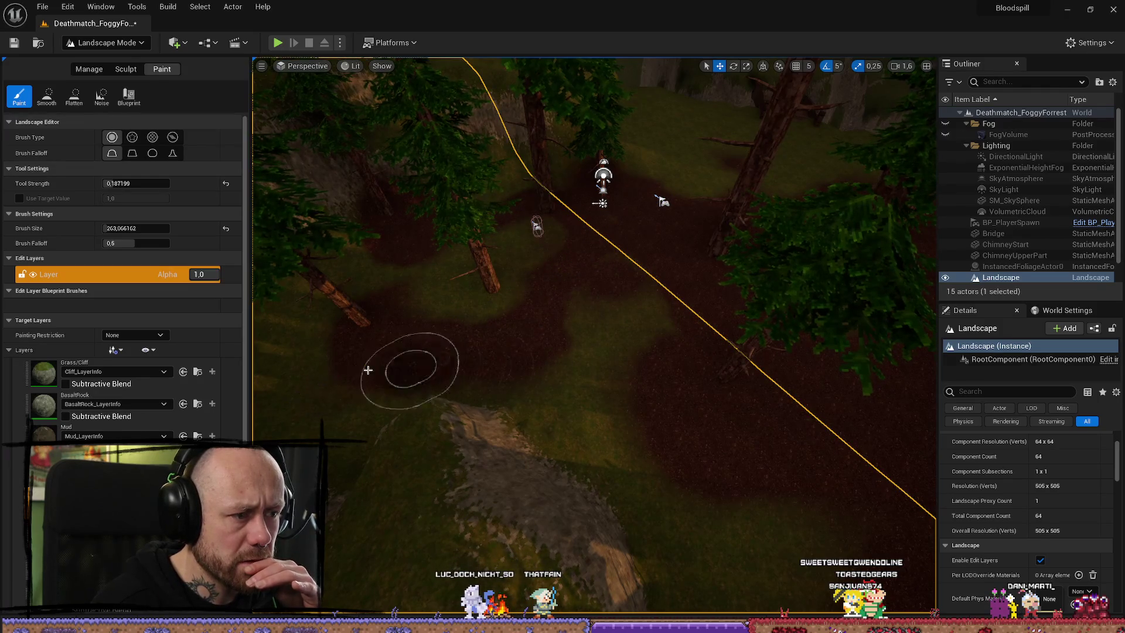
{"action": "key", "text": "ctrl+l"}
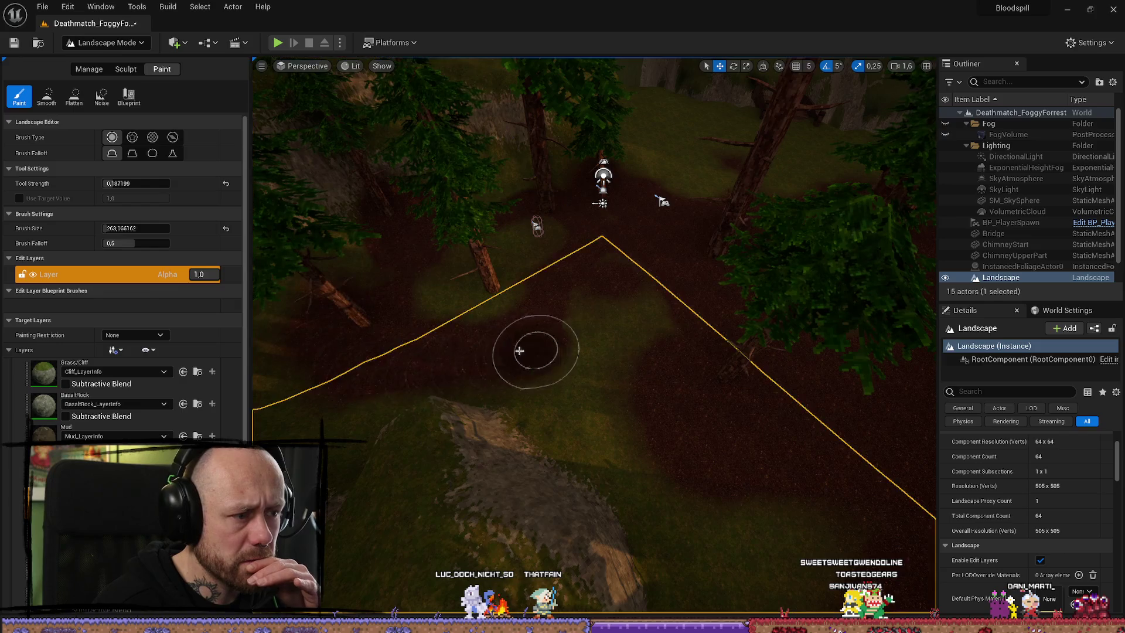
{"action": "key", "text": "ctrl+l"}
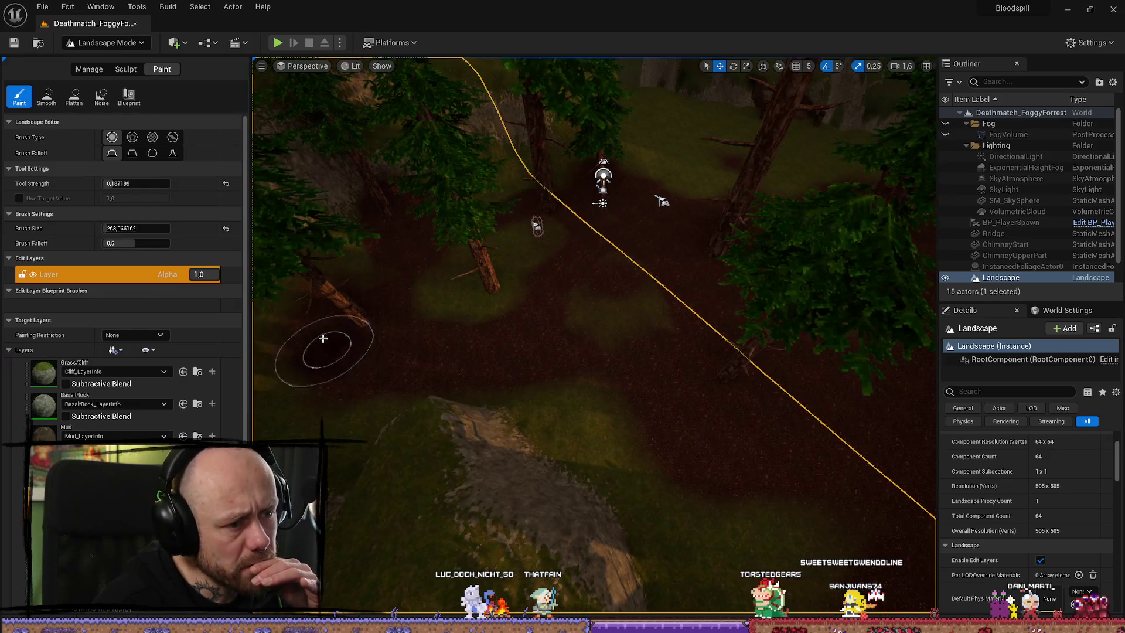
{"action": "key", "text": "ctrl+l"}
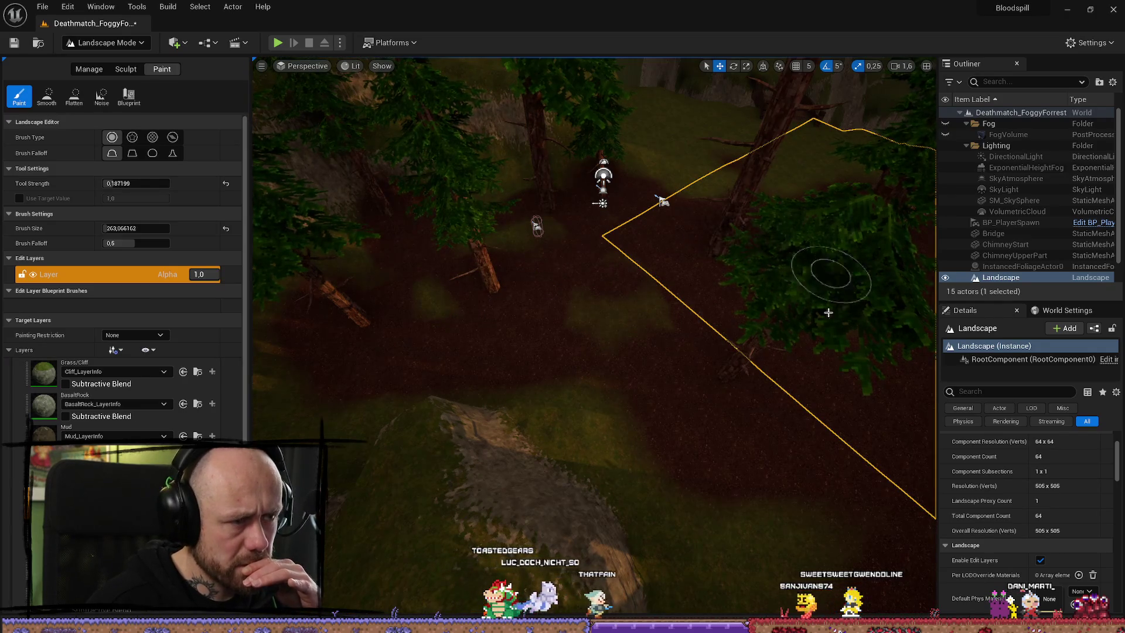
Paint Mud over the grassy rock mound and build it up across the slope
{"action": "mouse_move", "coordinate": [829, 312]}
{"action": "left_mouse_down"}
{"action": "mouse_move", "coordinate": [829, 176]}
{"action": "mouse_move", "coordinate": [762, 193]}
{"action": "mouse_move", "coordinate": [741, 230]}
{"action": "left_mouse_up"}
{"action": "scroll", "coordinate": [481, 310], "scroll_direction": "up", "scroll_amount": 3}
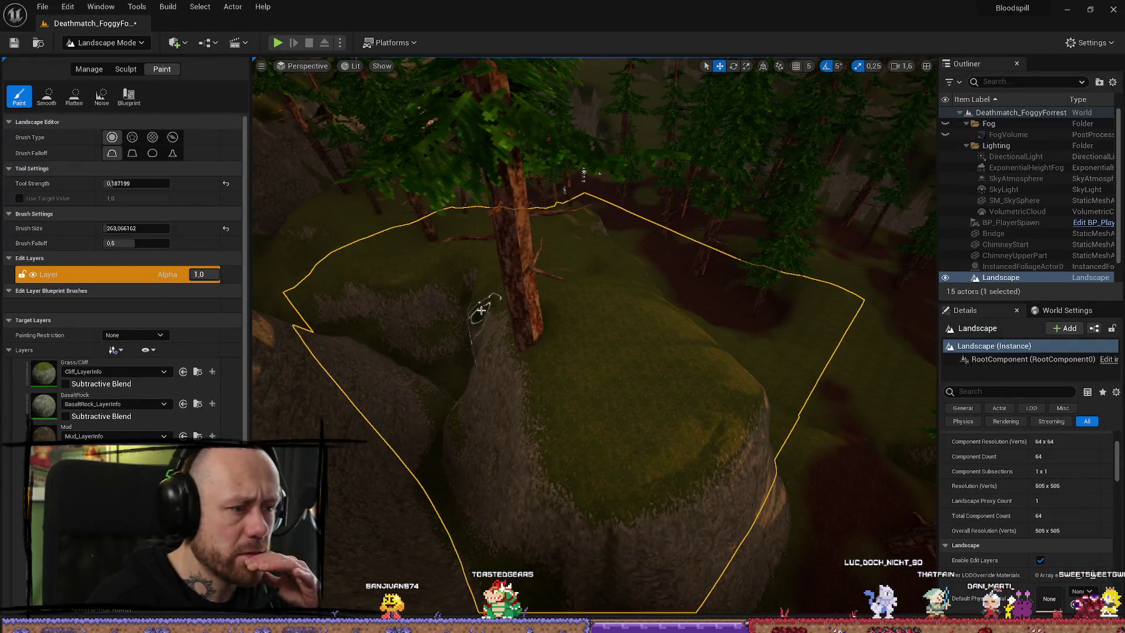
{"action": "mouse_move", "coordinate": [534, 322]}
{"action": "left_mouse_down"}
{"action": "mouse_move", "coordinate": [588, 422]}
{"action": "mouse_move", "coordinate": [552, 334]}
{"action": "mouse_move", "coordinate": [502, 329]}
{"action": "mouse_move", "coordinate": [558, 453]}
{"action": "left_mouse_up"}
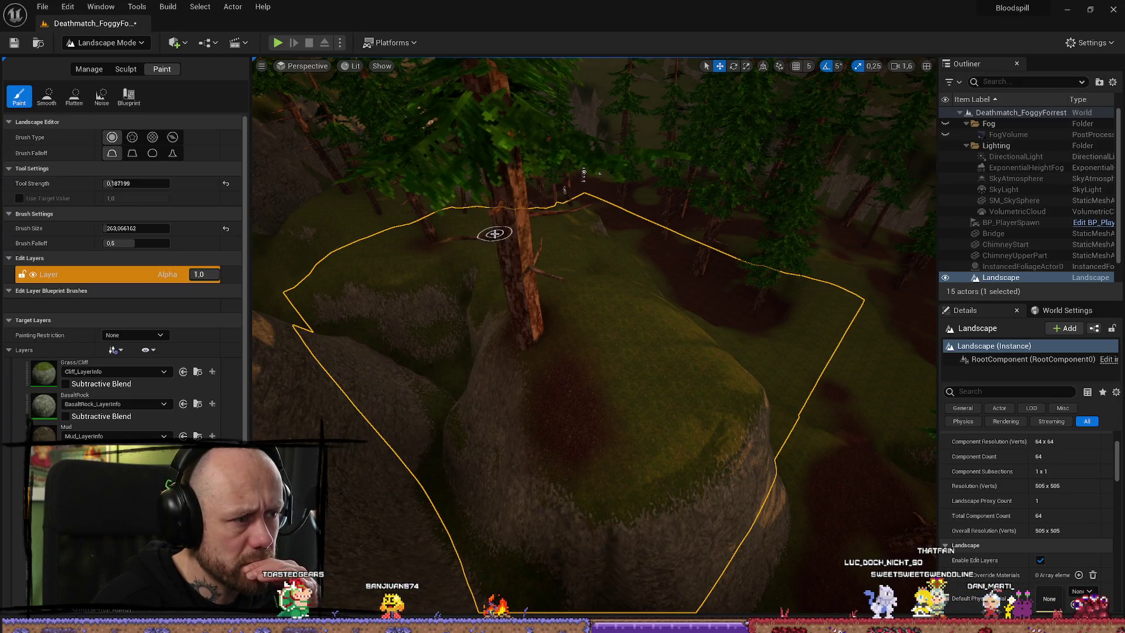
{"action": "mouse_move", "coordinate": [266, 264]}
{"action": "left_mouse_down"}
{"action": "mouse_move", "coordinate": [616, 223]}
{"action": "mouse_move", "coordinate": [686, 206]}
{"action": "mouse_move", "coordinate": [713, 181]}
{"action": "left_mouse_up"}
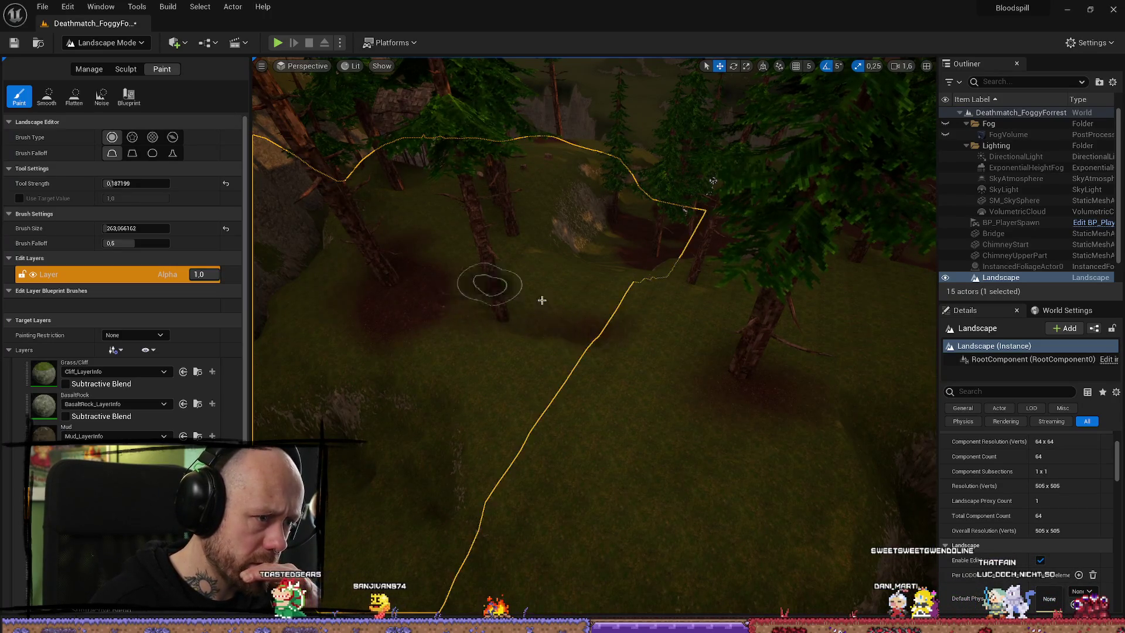
{"action": "mouse_move", "coordinate": [542, 332]}
{"action": "left_mouse_down"}
{"action": "mouse_move", "coordinate": [442, 312]}
{"action": "mouse_move", "coordinate": [535, 319]}
{"action": "mouse_move", "coordinate": [457, 329]}
{"action": "mouse_move", "coordinate": [513, 318]}
{"action": "mouse_move", "coordinate": [879, 389]}
{"action": "mouse_move", "coordinate": [651, 394]}
{"action": "mouse_move", "coordinate": [558, 457]}
{"action": "mouse_move", "coordinate": [768, 372]}
{"action": "mouse_move", "coordinate": [799, 377]}
{"action": "mouse_move", "coordinate": [741, 387]}
{"action": "mouse_move", "coordinate": [635, 464]}
{"action": "mouse_move", "coordinate": [678, 406]}
{"action": "mouse_move", "coordinate": [824, 447]}
{"action": "mouse_move", "coordinate": [739, 337]}
{"action": "left_mouse_up"}
{"action": "mouse_move", "coordinate": [707, 380]}
{"action": "left_mouse_down"}
{"action": "mouse_move", "coordinate": [785, 448]}
{"action": "mouse_move", "coordinate": [744, 490]}
{"action": "mouse_move", "coordinate": [793, 467]}
{"action": "left_mouse_up"}
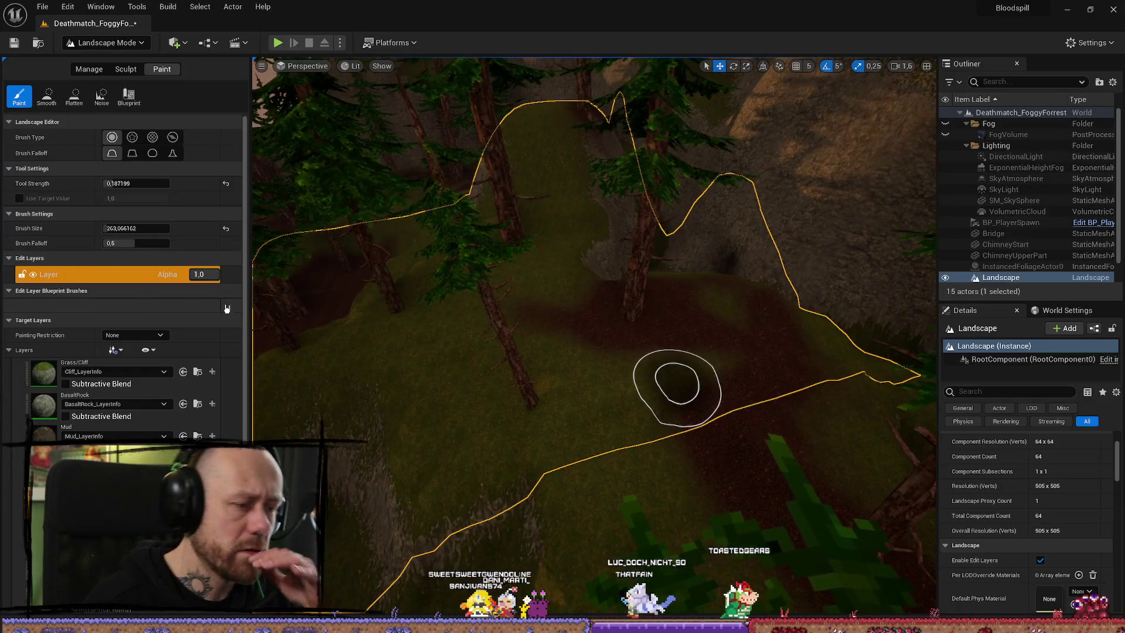
{"action": "mouse_move", "coordinate": [530, 403]}
{"action": "left_mouse_down"}
{"action": "mouse_move", "coordinate": [447, 344]}
{"action": "mouse_move", "coordinate": [610, 410]}
{"action": "mouse_move", "coordinate": [510, 410]}
{"action": "mouse_move", "coordinate": [578, 410]}
{"action": "left_mouse_up"}
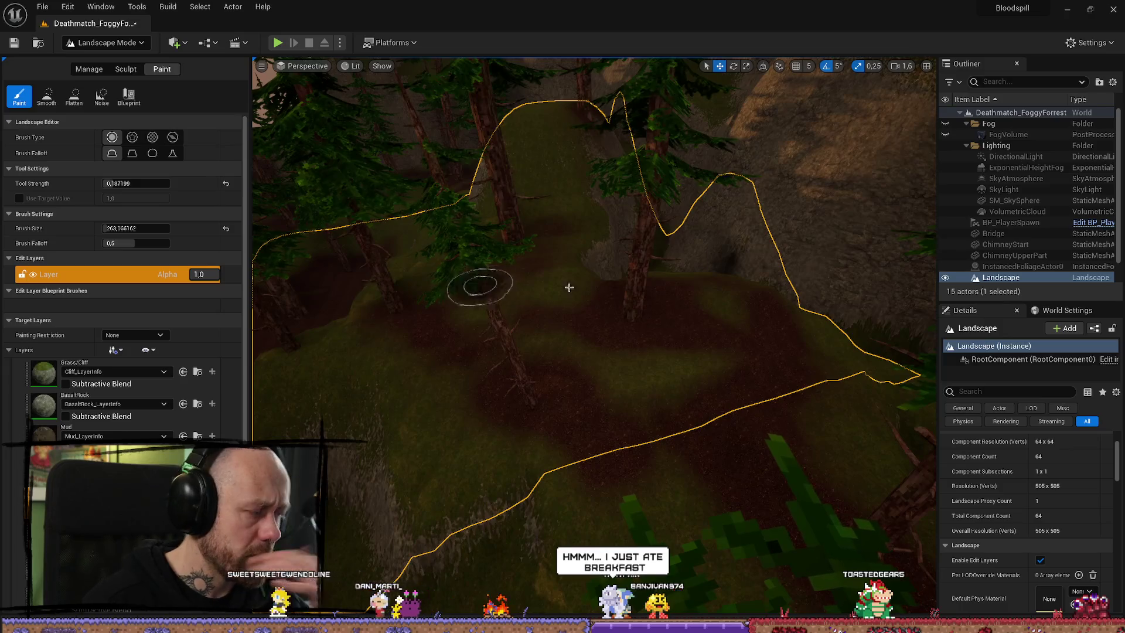
Extend the Mud up the slope to a pine tree base
{"action": "key", "text": "w"}
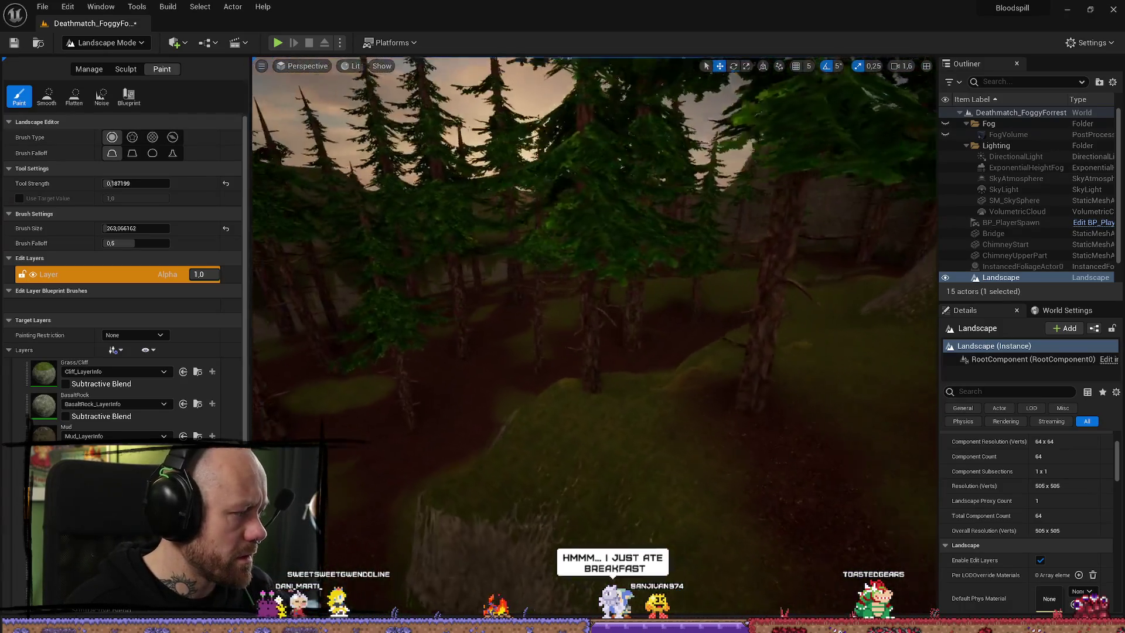
{"action": "key", "text": "w"}
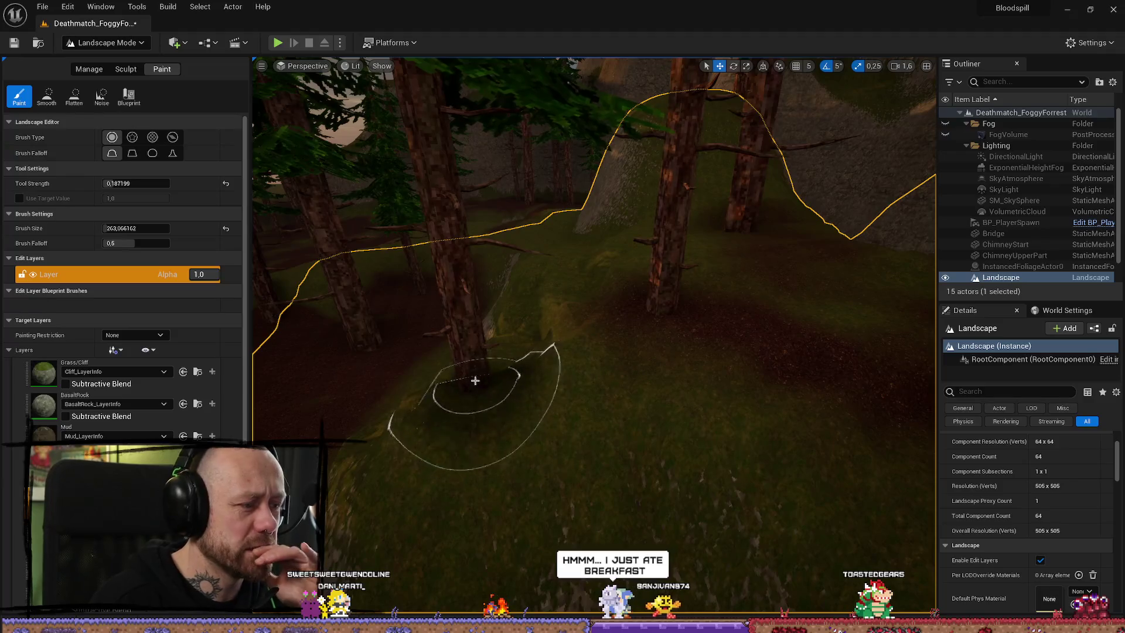
{"action": "mouse_move", "coordinate": [488, 431]}
{"action": "left_mouse_down"}
{"action": "mouse_move", "coordinate": [636, 414]}
{"action": "mouse_move", "coordinate": [701, 268]}
{"action": "left_mouse_up"}
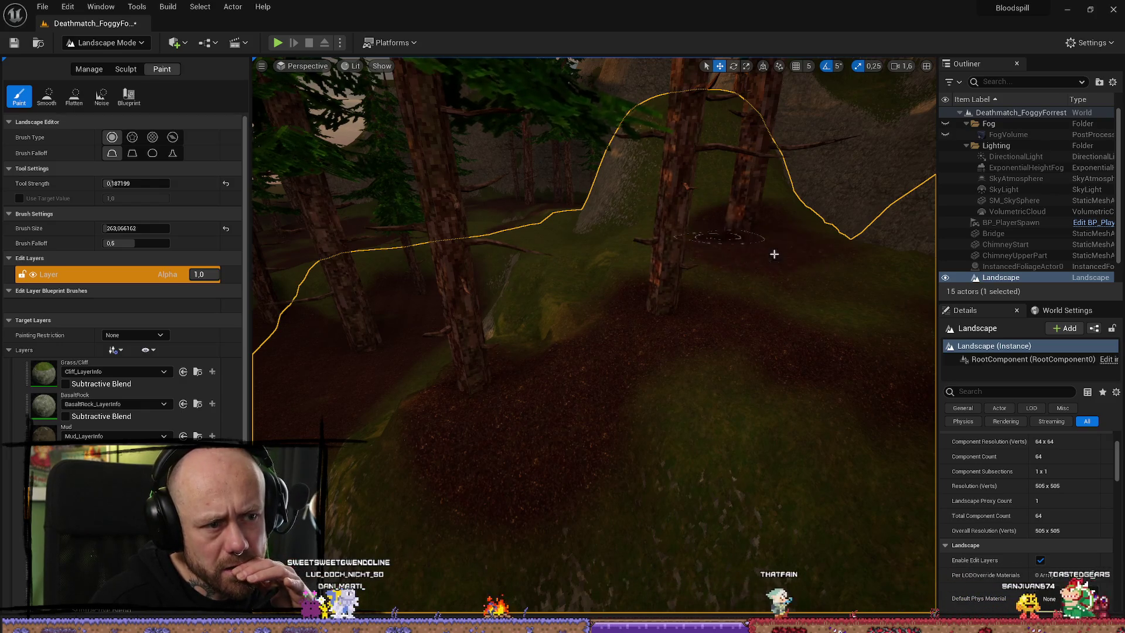
{"action": "right_click", "coordinate": [610, 472]}
{"action": "key", "text": "s"}
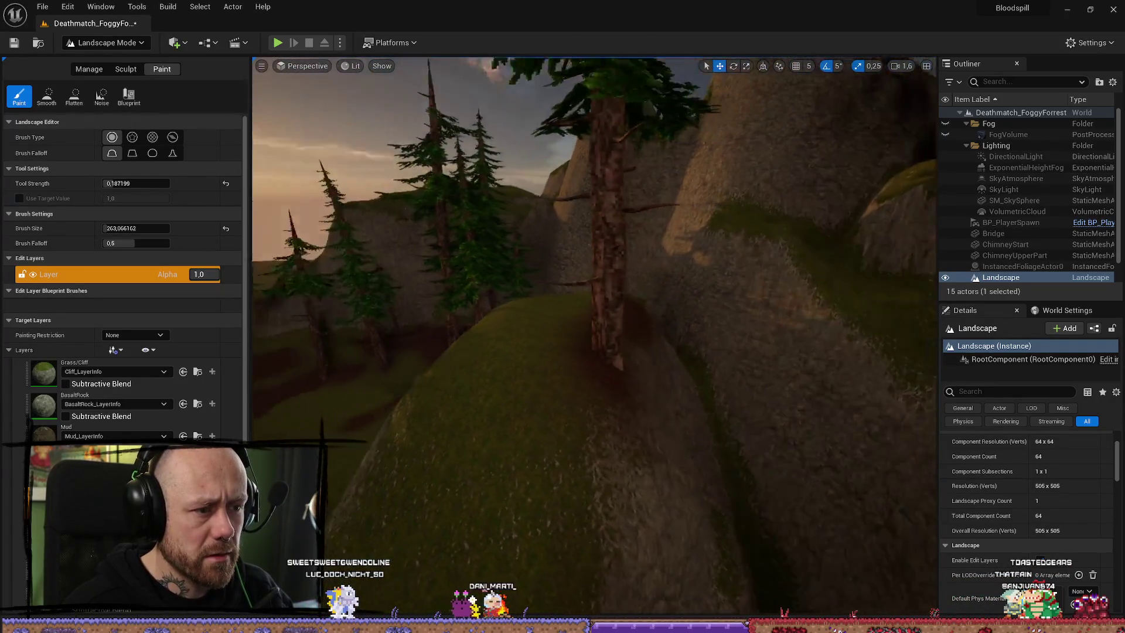
{"action": "key", "text": "w"}
{"action": "key", "text": "s"}
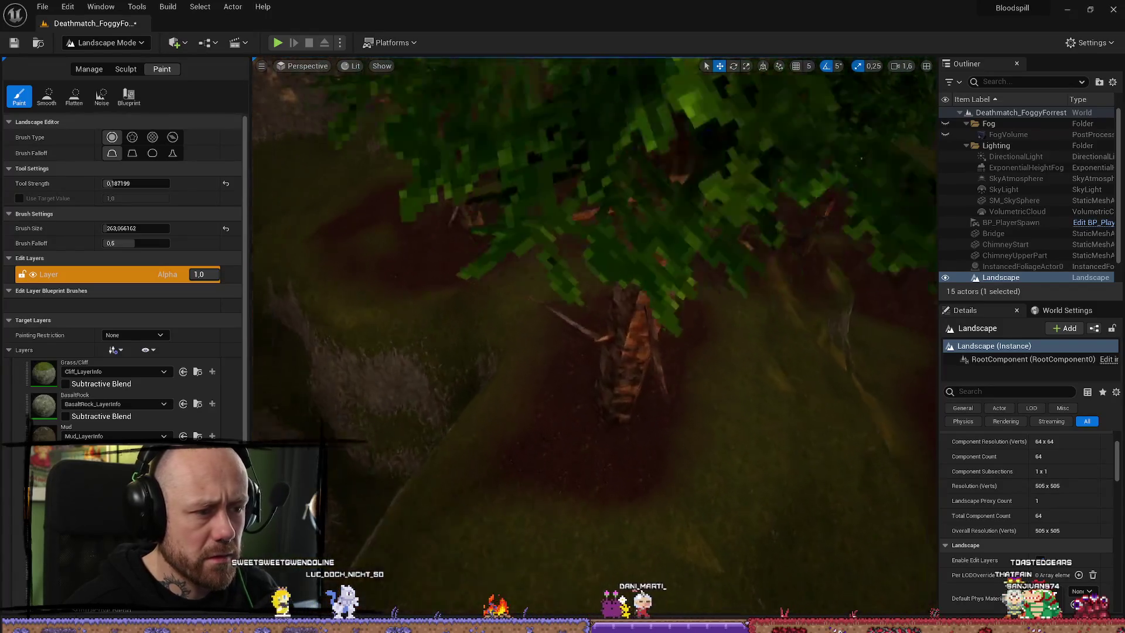
{"action": "key", "text": "s"}
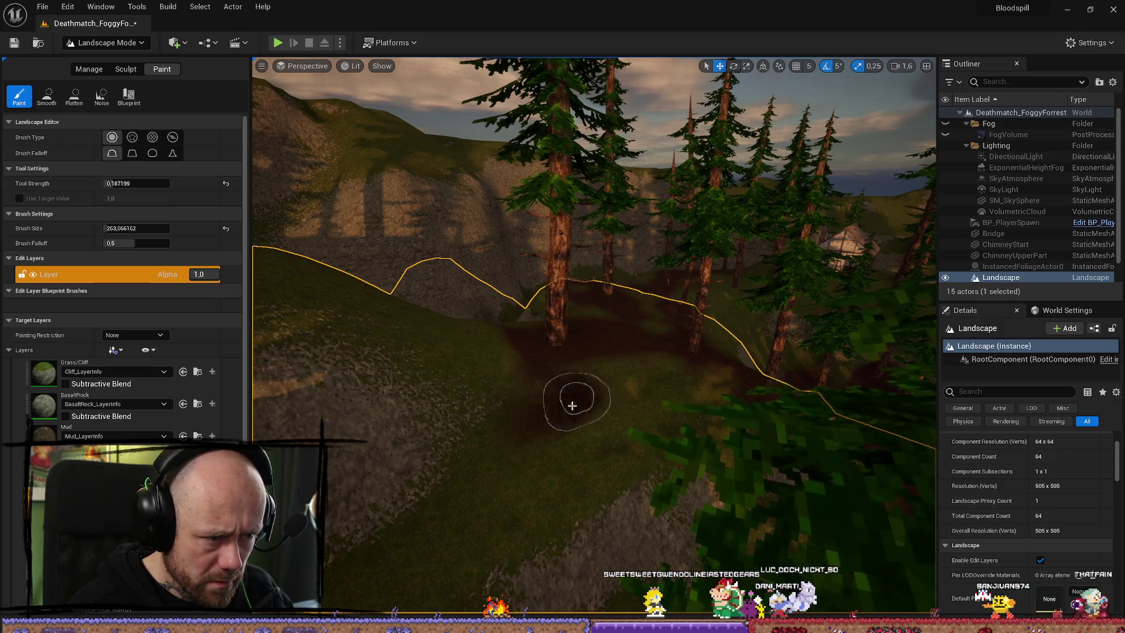
From a top-down view, paint Mud around the tree trunks and over the hillside grass
{"action": "key", "text": "w"}
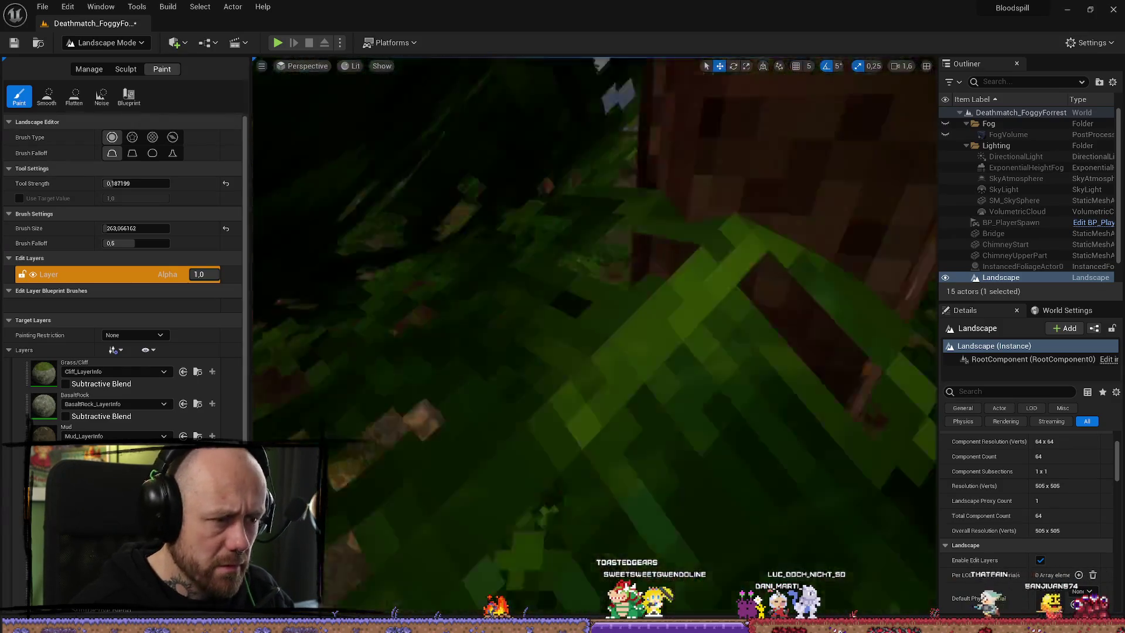
{"action": "key", "text": "e"}
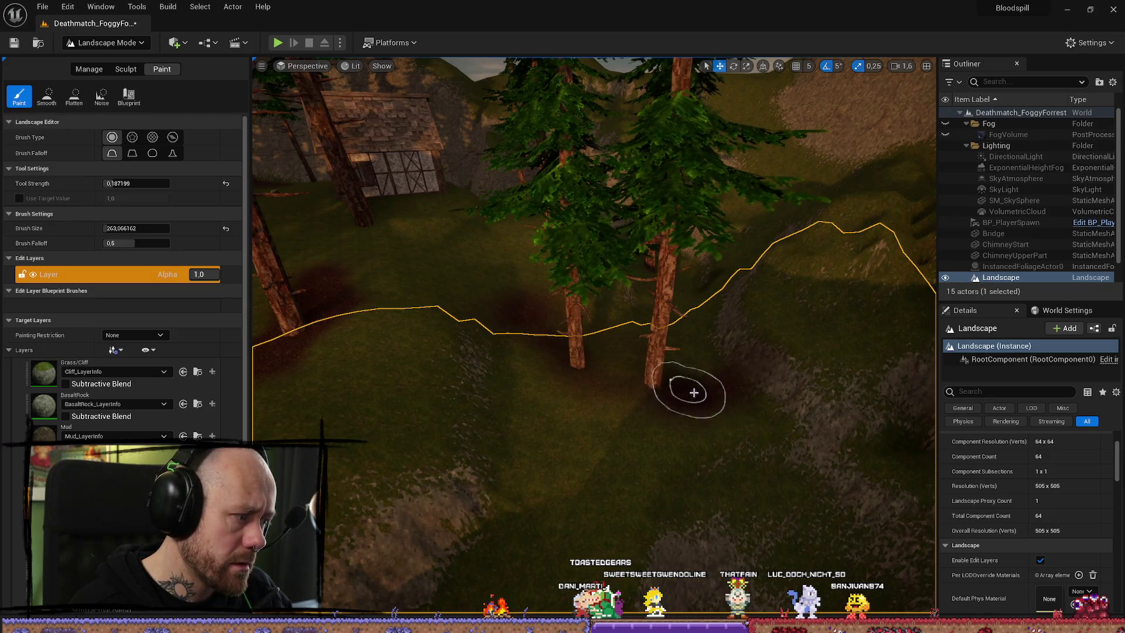
{"action": "mouse_move", "coordinate": [643, 451]}
{"action": "left_mouse_down"}
{"action": "mouse_move", "coordinate": [509, 371]}
{"action": "mouse_move", "coordinate": [582, 510]}
{"action": "mouse_move", "coordinate": [573, 418]}
{"action": "left_mouse_up"}
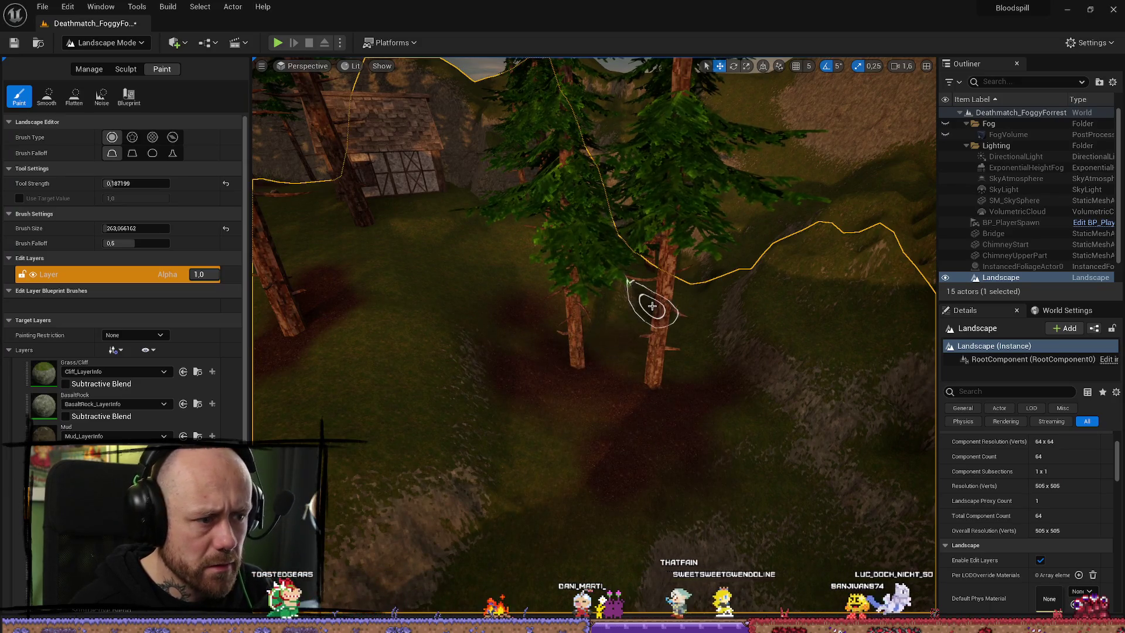
{"action": "scroll", "coordinate": [652, 306], "scroll_direction": "up", "scroll_amount": 10}
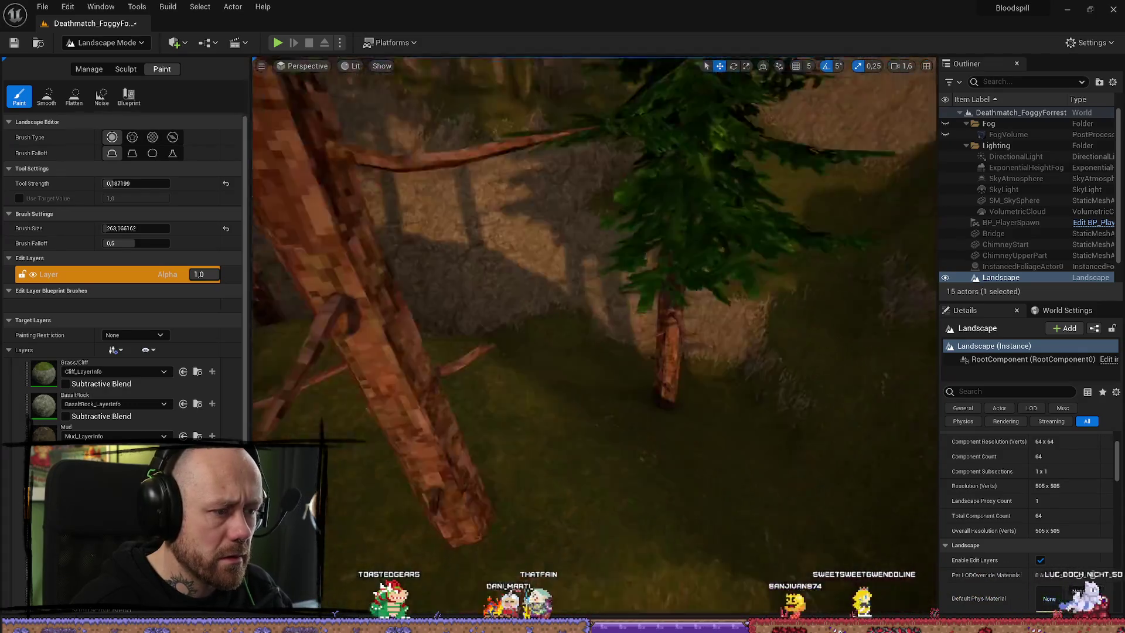
{"action": "scroll", "coordinate": [465, 377], "scroll_direction": "down", "scroll_amount": 10}
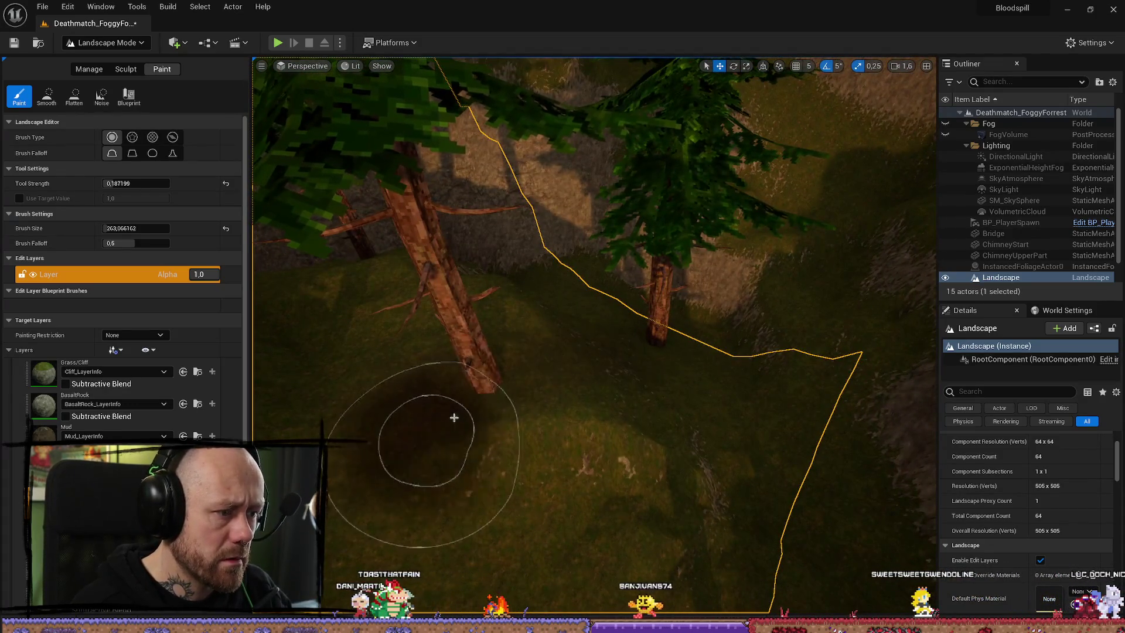
{"action": "mouse_move", "coordinate": [454, 417]}
{"action": "left_mouse_down"}
{"action": "mouse_move", "coordinate": [378, 407]}
{"action": "mouse_move", "coordinate": [652, 376]}
{"action": "mouse_move", "coordinate": [754, 328]}
{"action": "mouse_move", "coordinate": [661, 350]}
{"action": "left_mouse_up"}
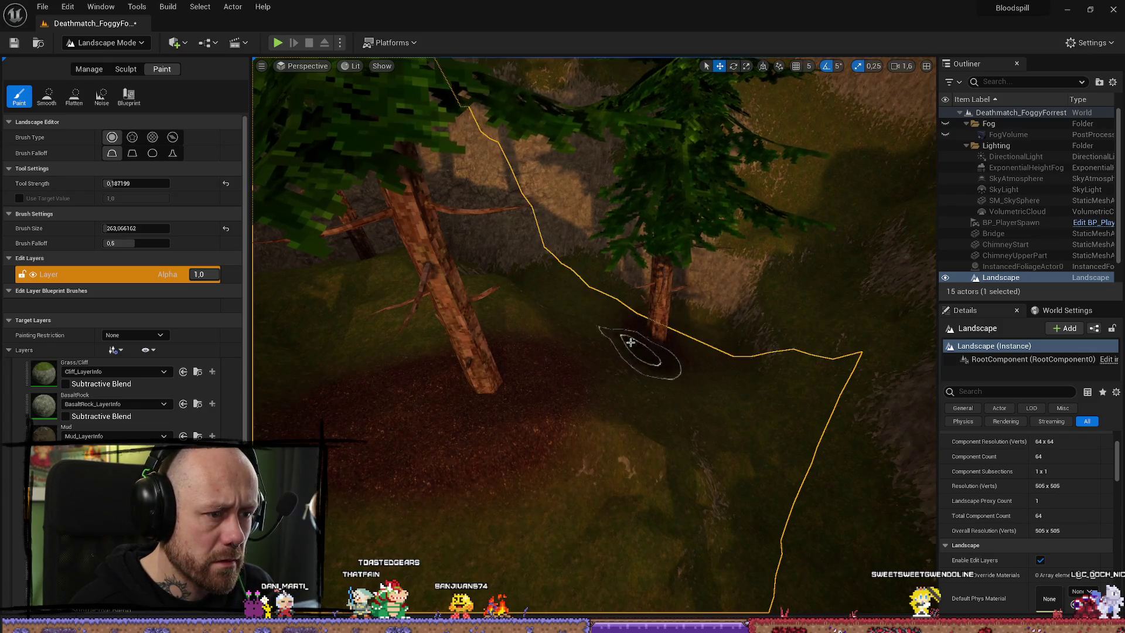
{"action": "scroll", "coordinate": [652, 324], "scroll_direction": "up", "scroll_amount": 10}
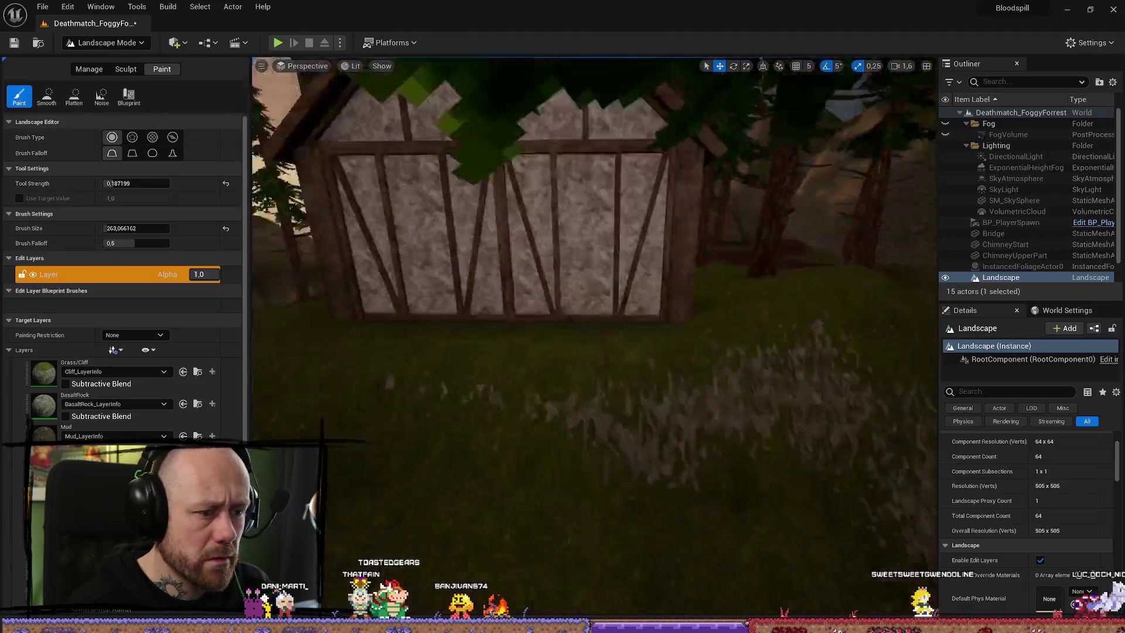
{"action": "scroll", "coordinate": [720, 111], "scroll_direction": "down", "scroll_amount": 10}
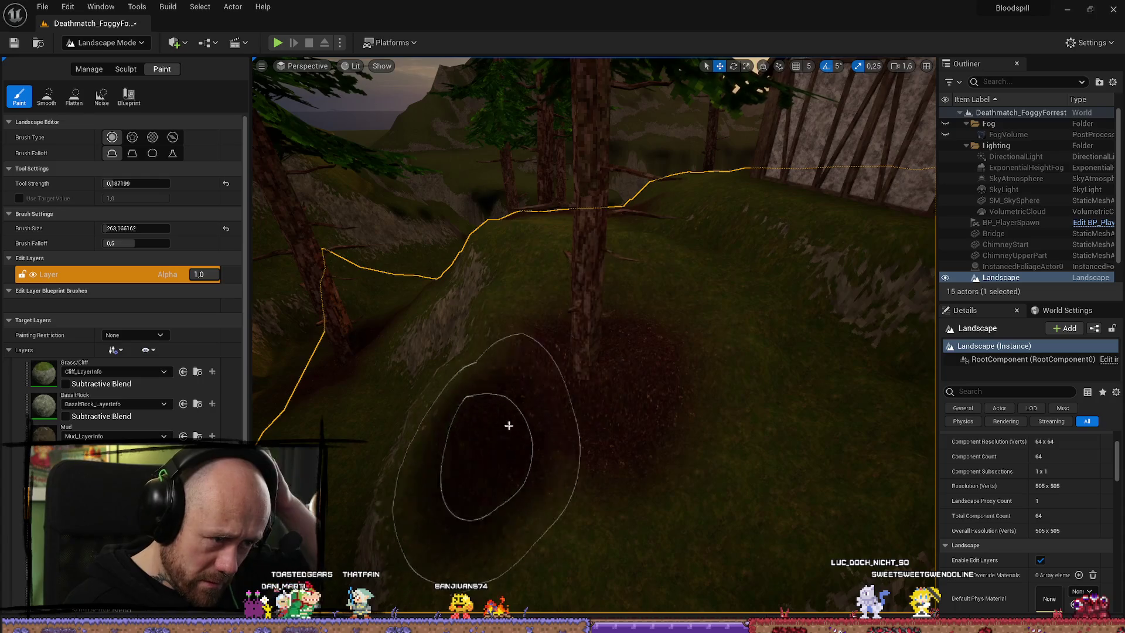
{"action": "mouse_move", "coordinate": [686, 267]}
{"action": "left_mouse_down"}
{"action": "mouse_move", "coordinate": [749, 407]}
{"action": "mouse_move", "coordinate": [660, 493]}
{"action": "mouse_move", "coordinate": [681, 347]}
{"action": "left_mouse_up"}
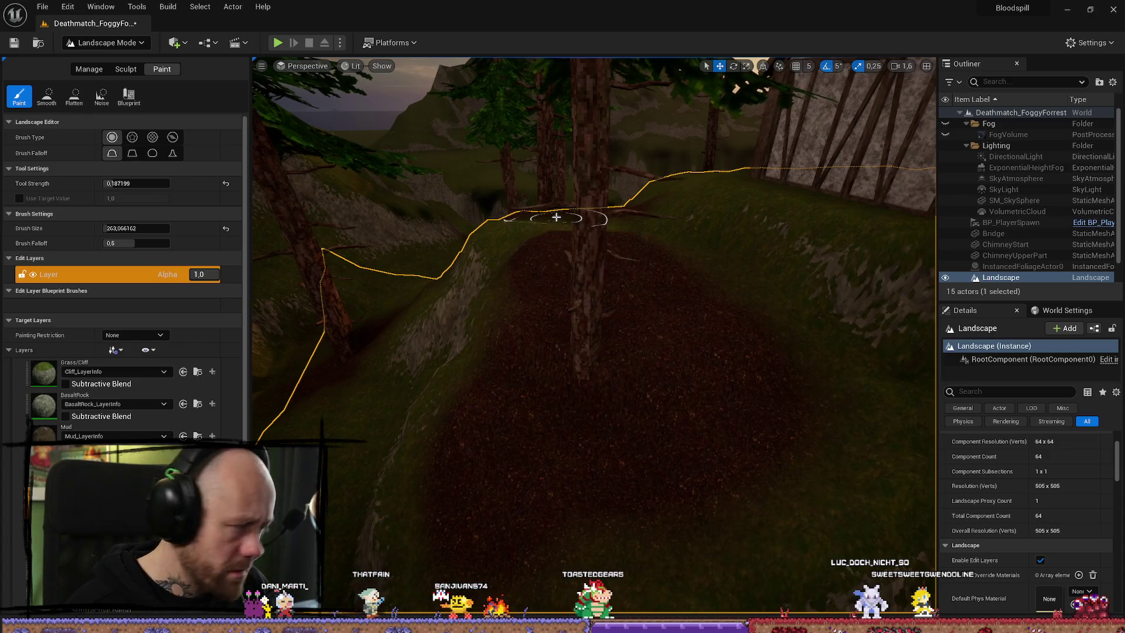
Near the timber house, widen the old mud patch and trail Mud down-left from a tree base
{"action": "key", "text": "w"}
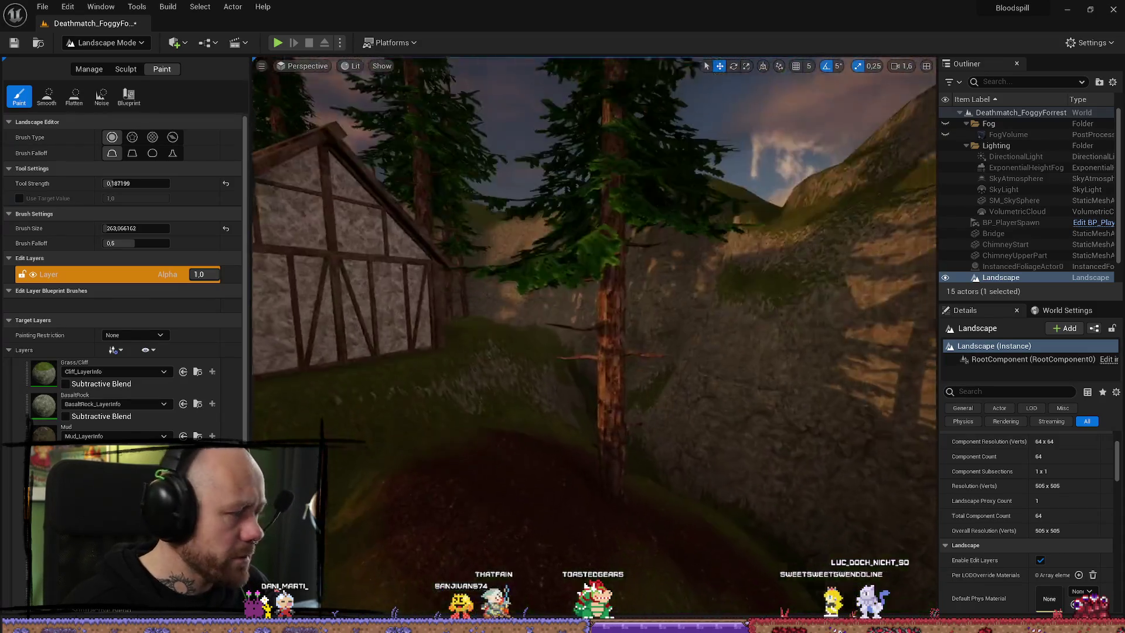
{"action": "key", "text": "w"}
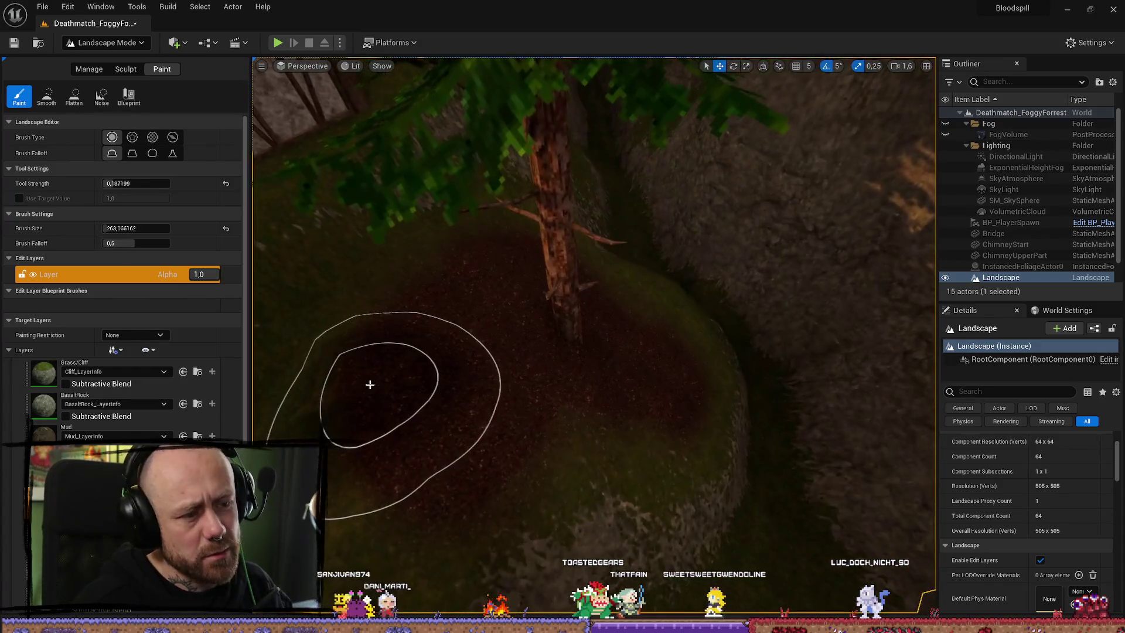
{"action": "mouse_move", "coordinate": [370, 385]}
{"action": "left_mouse_down"}
{"action": "mouse_move", "coordinate": [573, 416]}
{"action": "mouse_move", "coordinate": [579, 299]}
{"action": "left_mouse_up"}
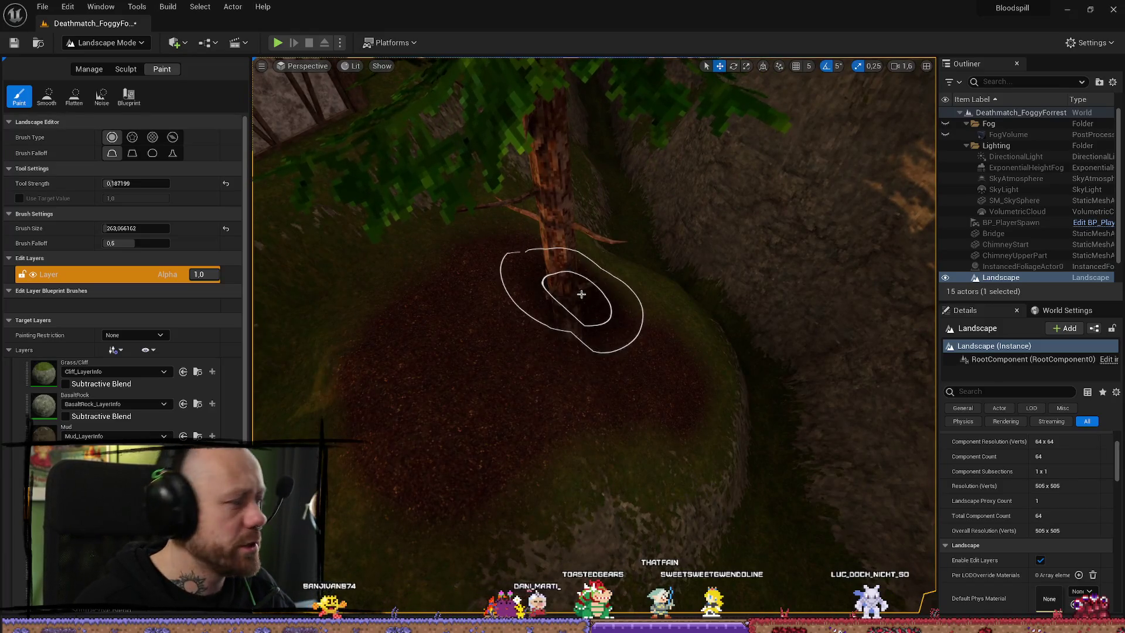
{"action": "key", "text": "w"}
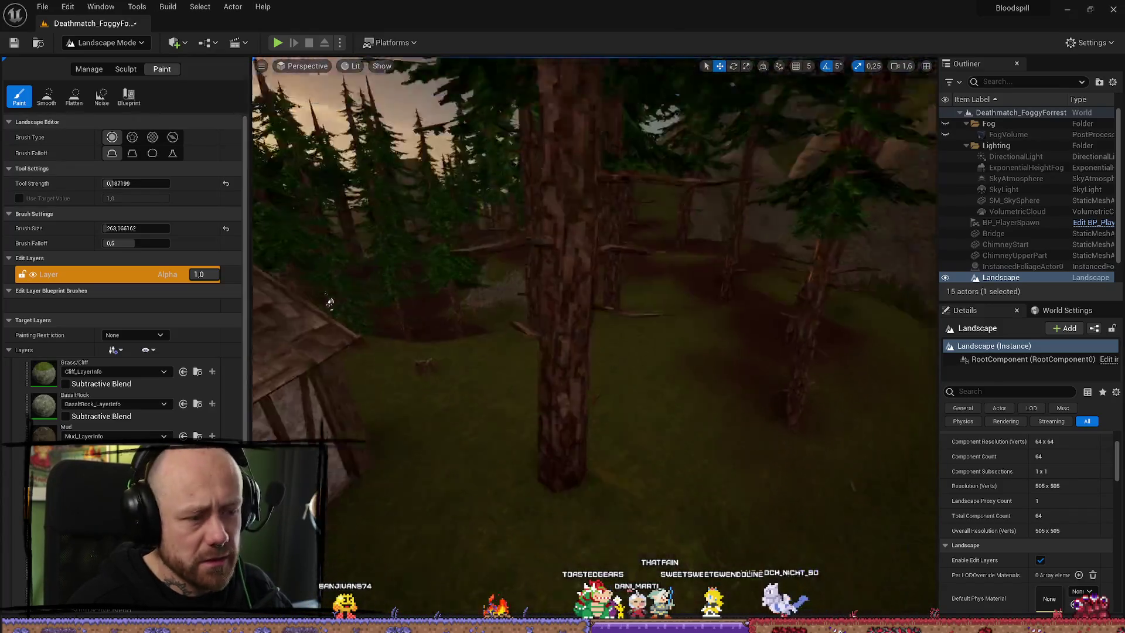
{"action": "key", "text": "s"}
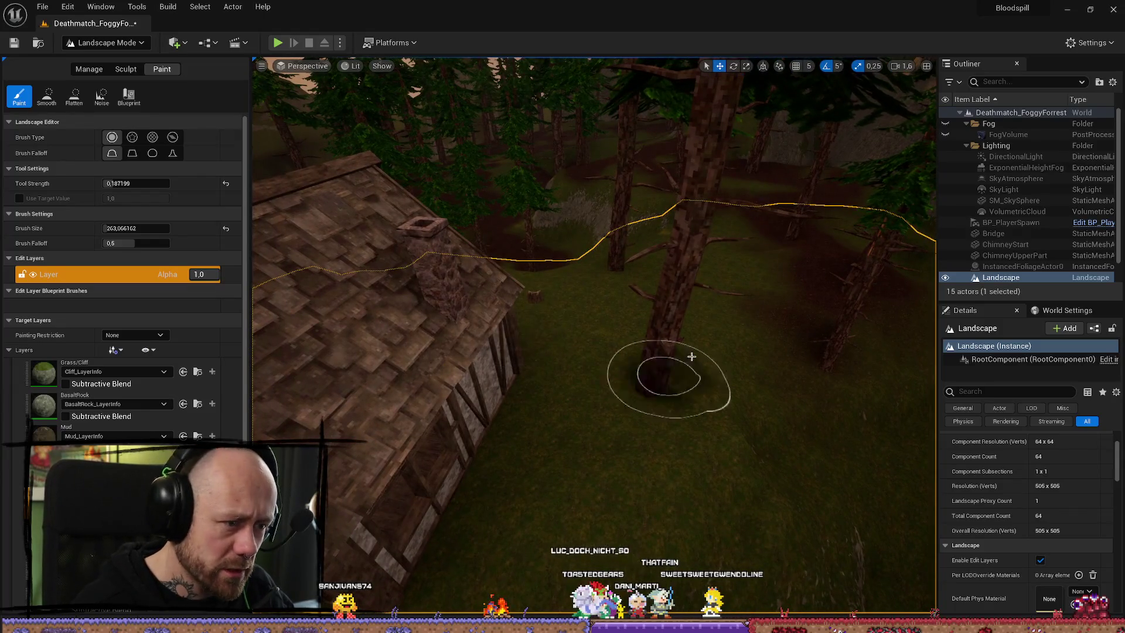
{"action": "mouse_move", "coordinate": [691, 356]}
{"action": "left_mouse_down"}
{"action": "mouse_move", "coordinate": [633, 359]}
{"action": "mouse_move", "coordinate": [558, 402]}
{"action": "left_mouse_up"}
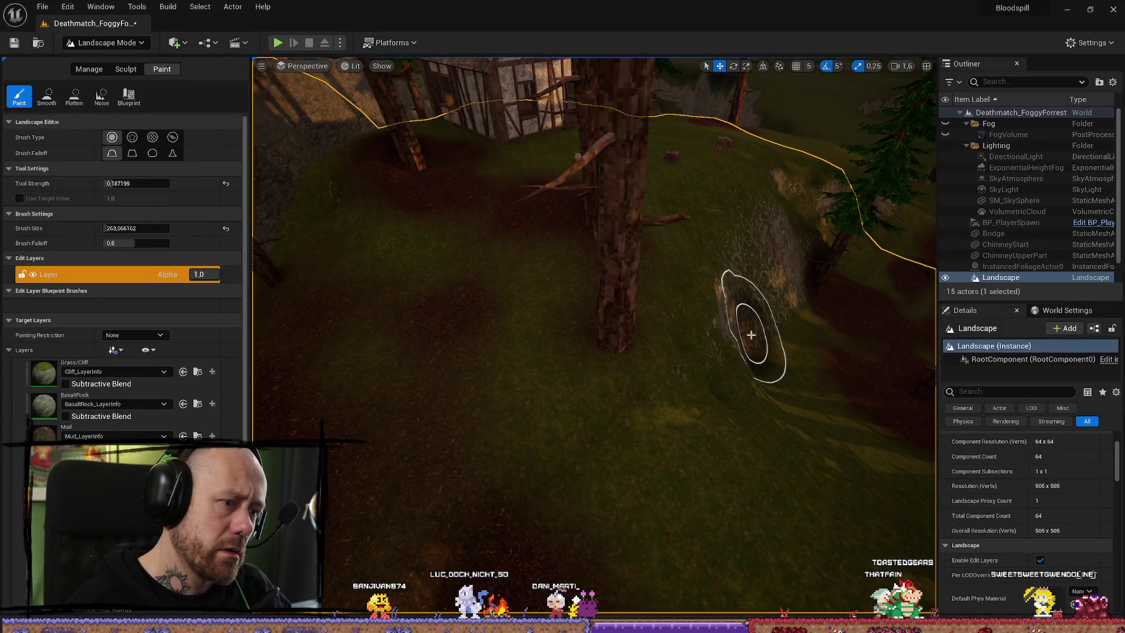
Paint reddish-brown Mud across the slope under the trees and the forest floor near the house
{"action": "left_click", "coordinate": [574, 323]}
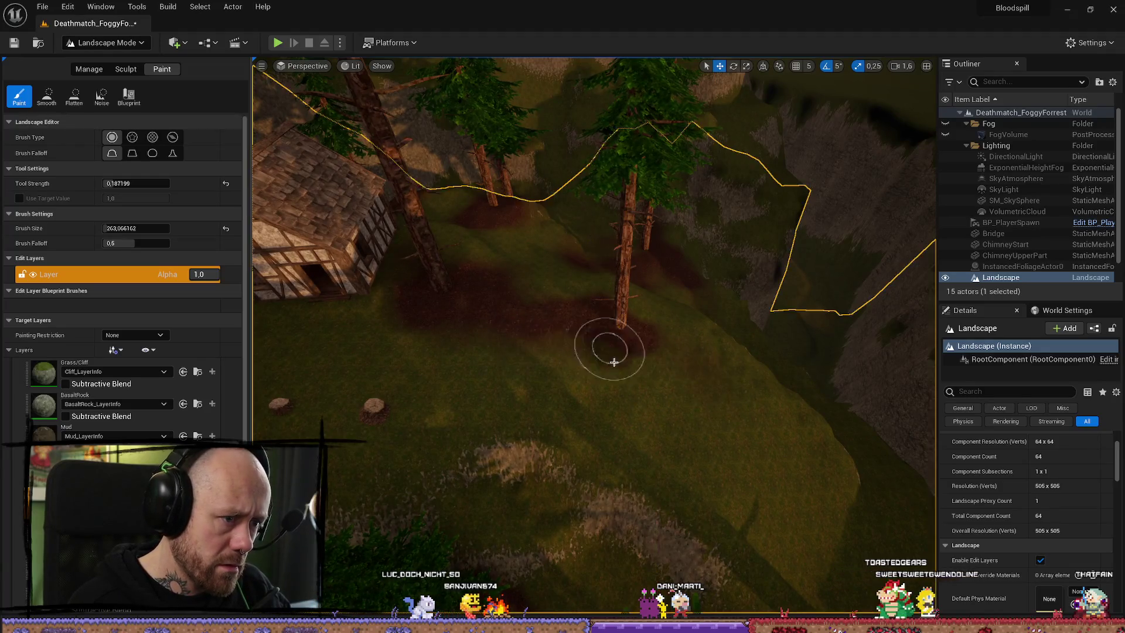
{"action": "mouse_move", "coordinate": [689, 379]}
{"action": "left_mouse_down"}
{"action": "mouse_move", "coordinate": [547, 334]}
{"action": "mouse_move", "coordinate": [649, 344]}
{"action": "mouse_move", "coordinate": [568, 304]}
{"action": "mouse_move", "coordinate": [581, 302]}
{"action": "mouse_move", "coordinate": [538, 268]}
{"action": "left_mouse_up"}
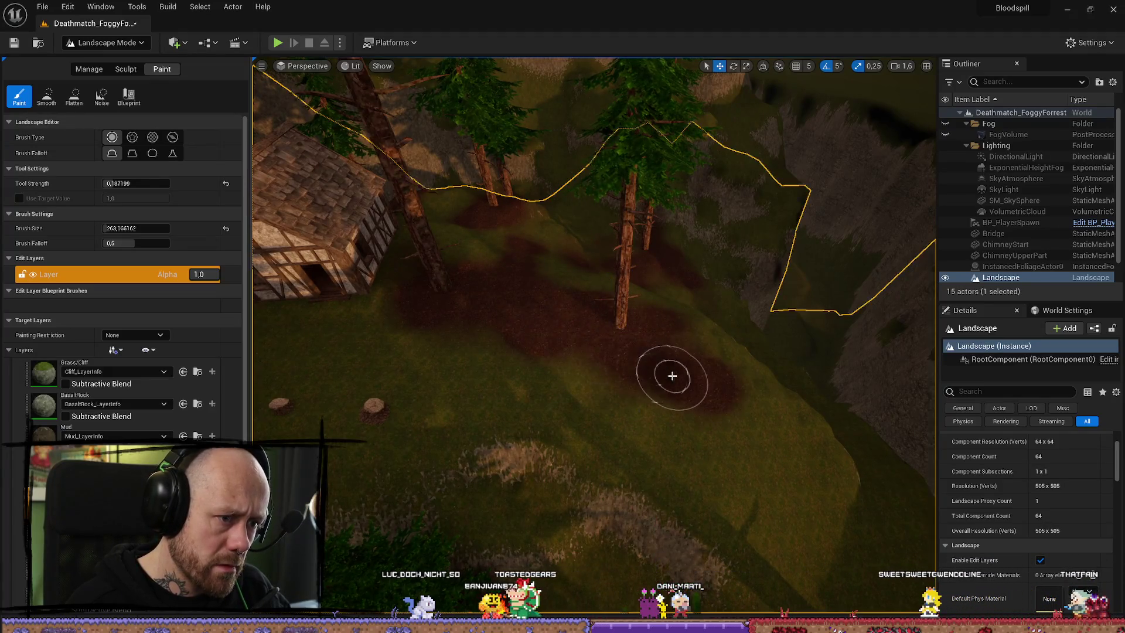
{"action": "mouse_move", "coordinate": [545, 399]}
{"action": "left_mouse_down"}
{"action": "mouse_move", "coordinate": [327, 531]}
{"action": "mouse_move", "coordinate": [382, 389]}
{"action": "mouse_move", "coordinate": [460, 394]}
{"action": "mouse_move", "coordinate": [474, 434]}
{"action": "mouse_move", "coordinate": [561, 426]}
{"action": "left_mouse_up"}
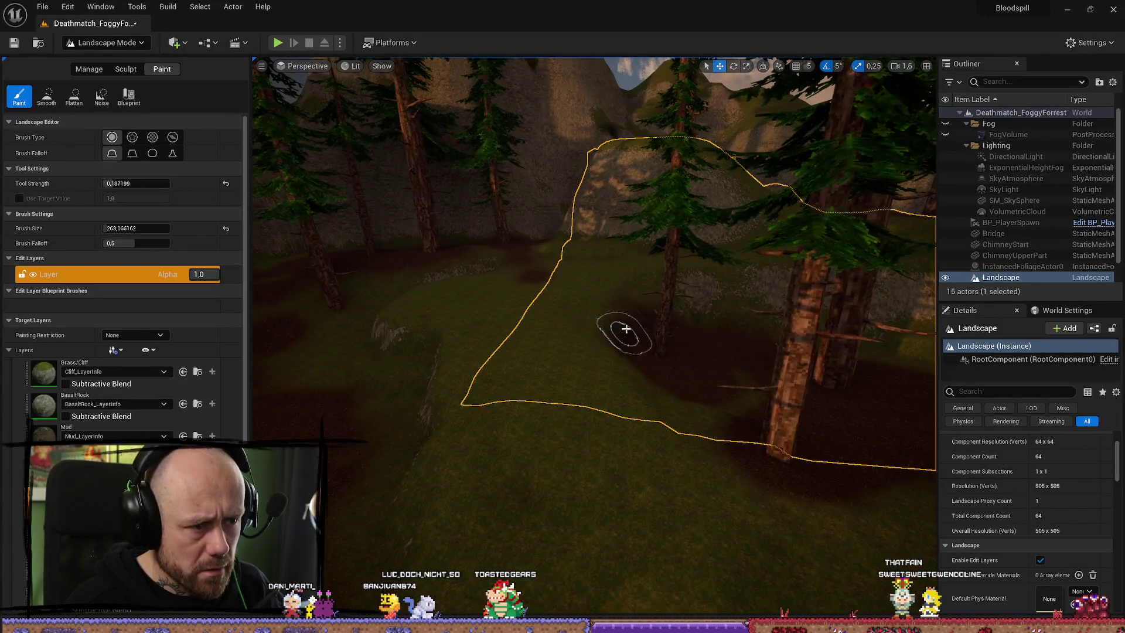
{"action": "mouse_move", "coordinate": [695, 414]}
{"action": "left_mouse_down"}
{"action": "mouse_move", "coordinate": [645, 422]}
{"action": "mouse_move", "coordinate": [704, 501]}
{"action": "mouse_move", "coordinate": [603, 384]}
{"action": "mouse_move", "coordinate": [736, 517]}
{"action": "left_mouse_up"}
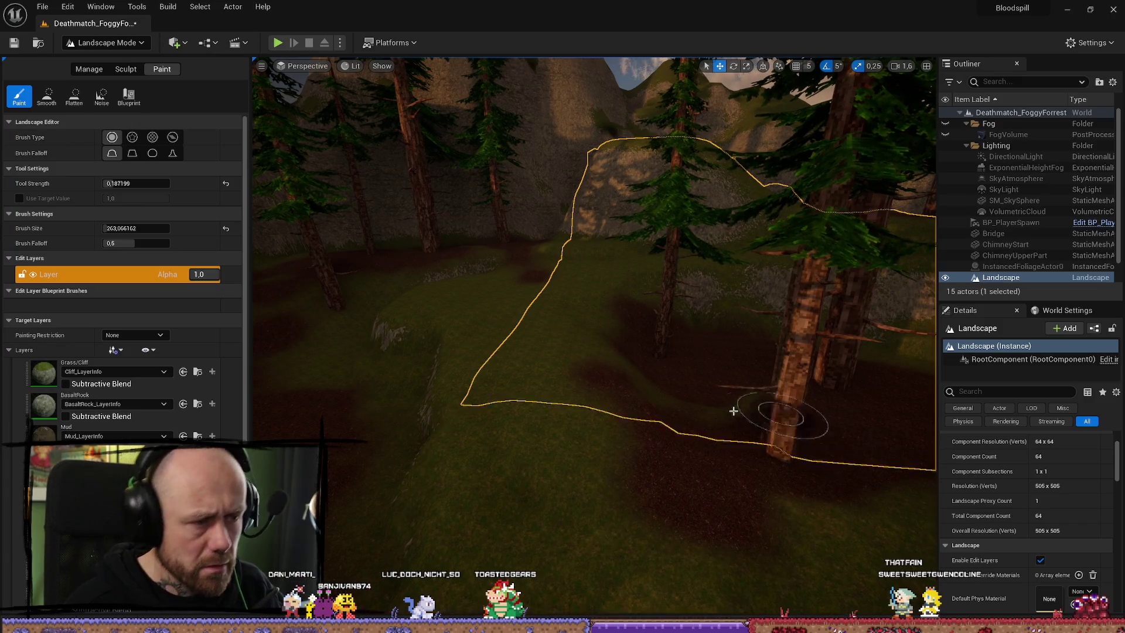
{"action": "left_click_drag", "start_coordinate": [768, 404], "coordinate": [565, 364]}
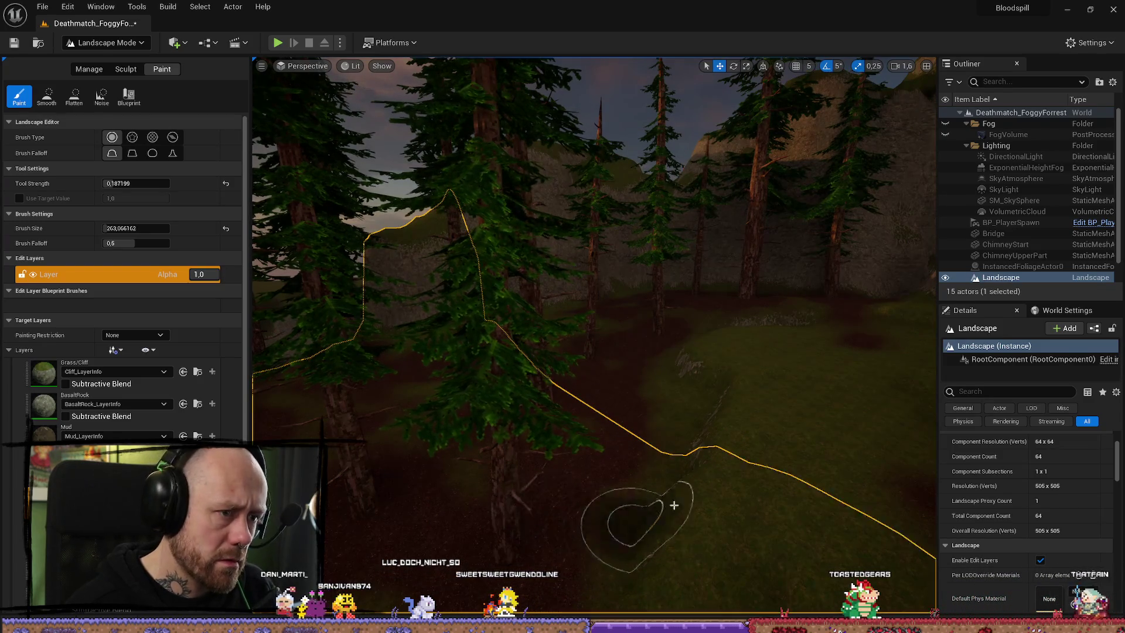
{"action": "mouse_move", "coordinate": [674, 506]}
{"action": "left_mouse_down"}
{"action": "mouse_move", "coordinate": [663, 469]}
{"action": "mouse_move", "coordinate": [691, 486]}
{"action": "mouse_move", "coordinate": [680, 498]}
{"action": "mouse_move", "coordinate": [645, 487]}
{"action": "mouse_move", "coordinate": [668, 492]}
{"action": "mouse_move", "coordinate": [657, 498]}
{"action": "mouse_move", "coordinate": [662, 481]}
{"action": "mouse_move", "coordinate": [699, 463]}
{"action": "left_mouse_up"}
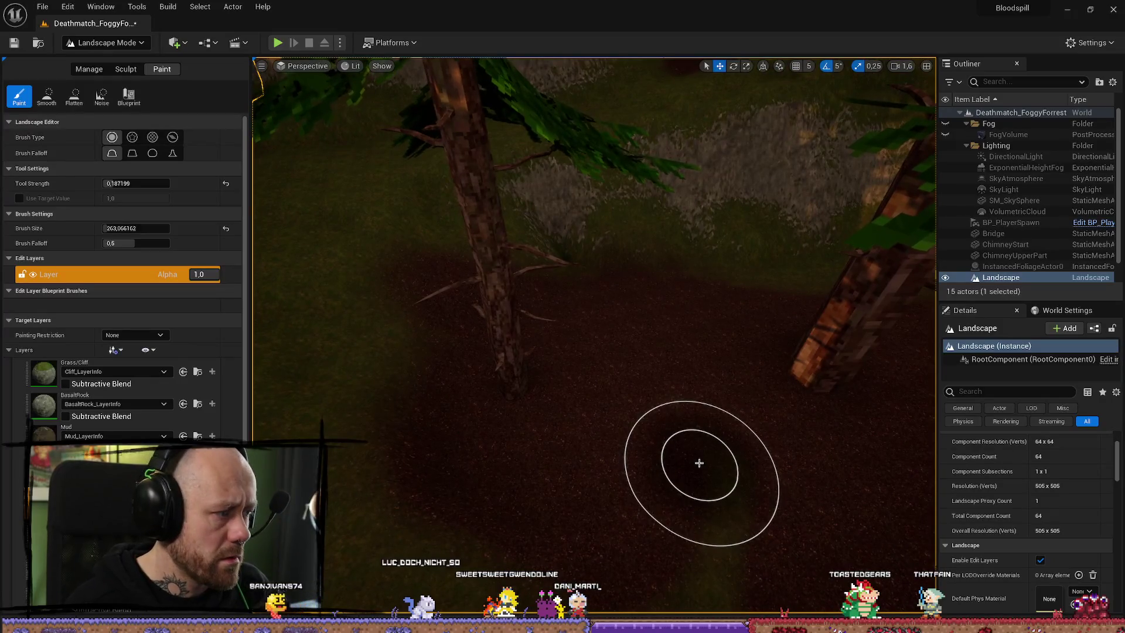
Select the Grass/Cliff paint layer and pull the view back toward the cliff faces
{"action": "left_click", "coordinate": [34, 376]}
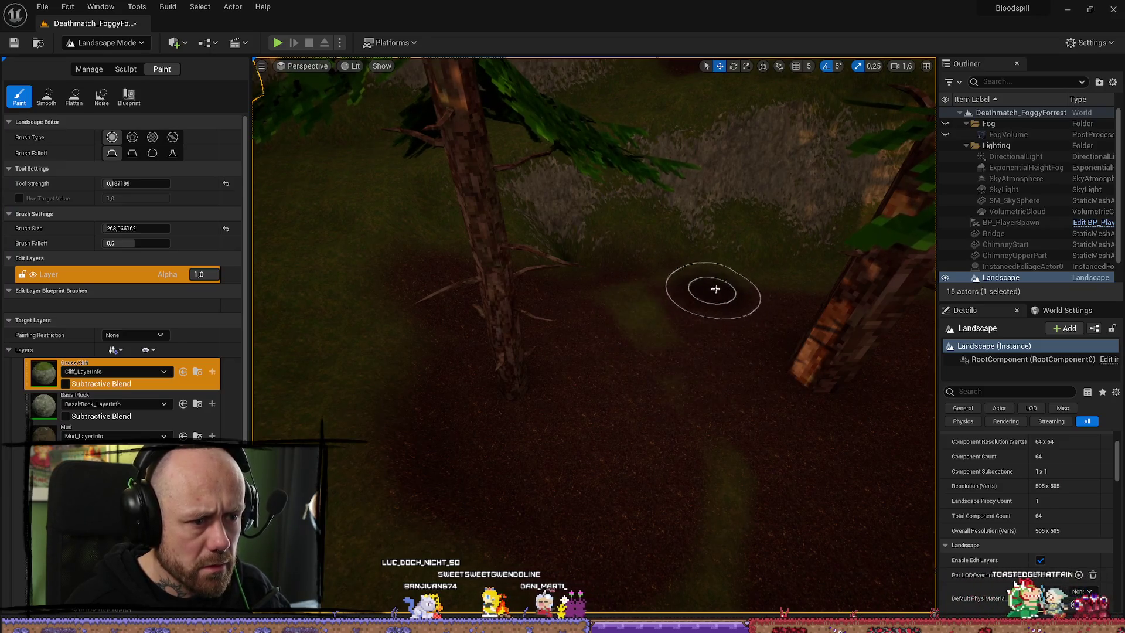
{"action": "left_click_drag", "start_coordinate": [836, 301], "coordinate": [874, 310]}
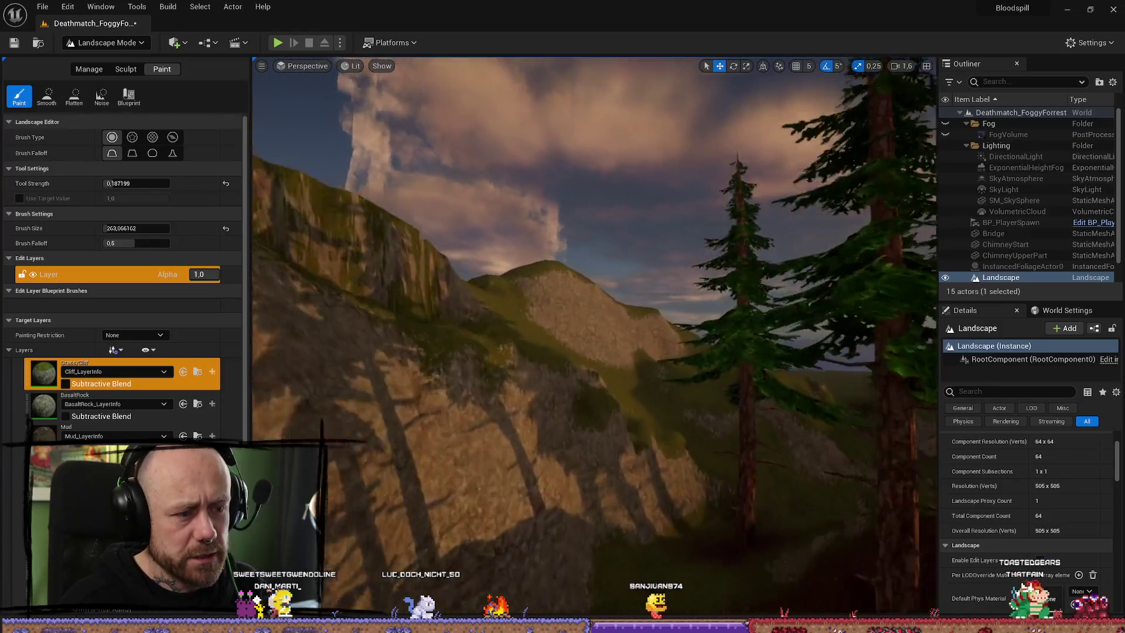
{"action": "key", "text": "s"}
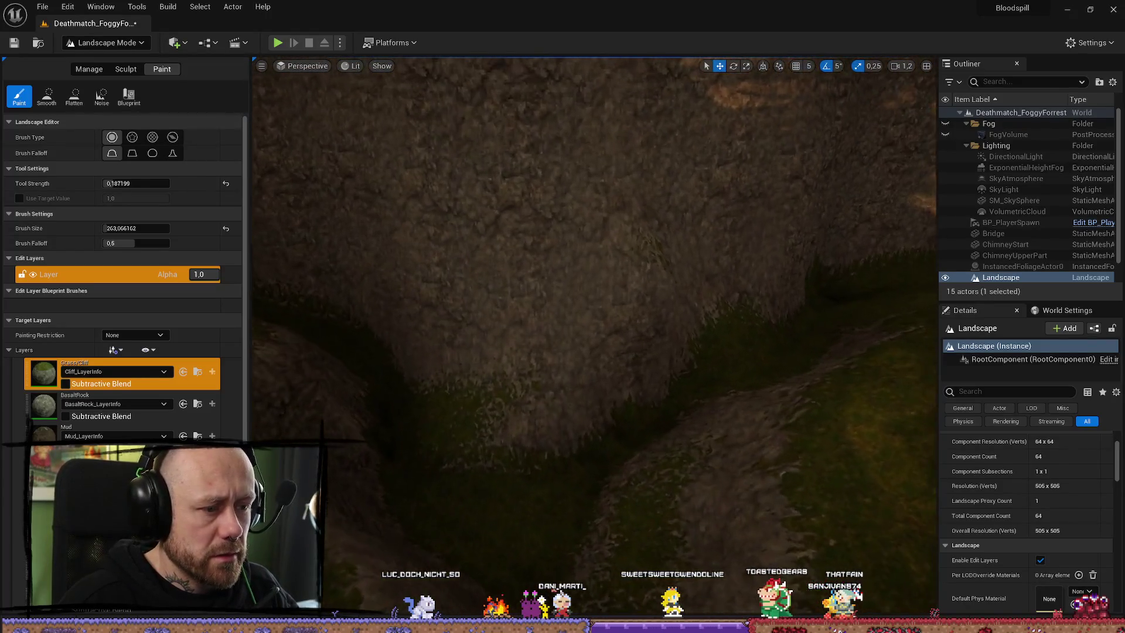
{"action": "scroll", "coordinate": [503, 372], "scroll_direction": "down", "scroll_amount": 3}
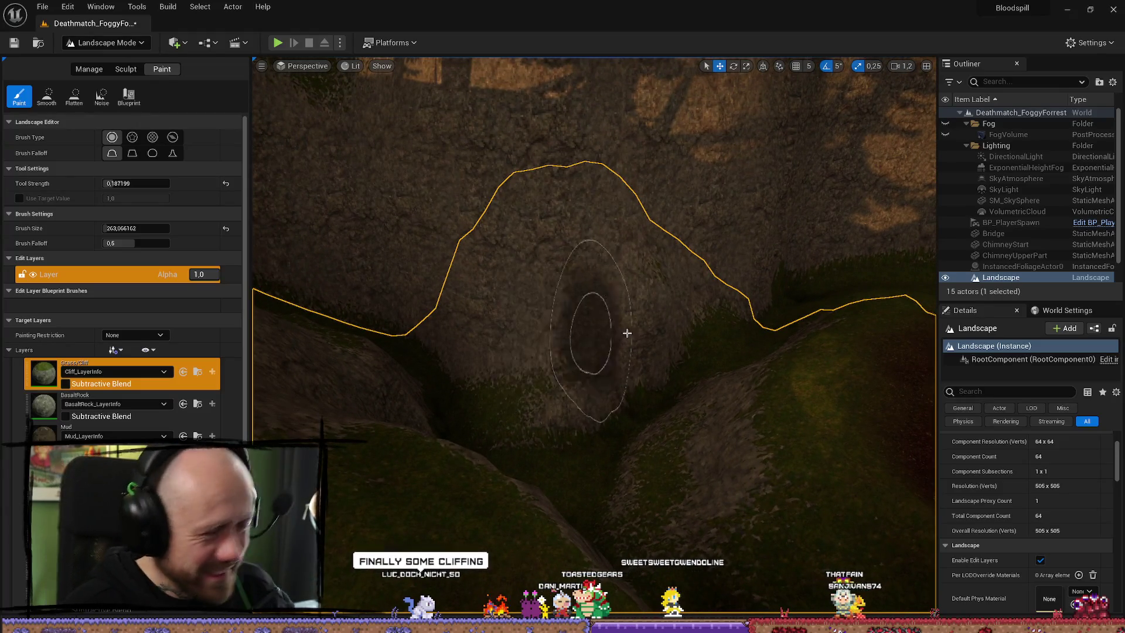
{"action": "scroll", "coordinate": [593, 327], "scroll_direction": "down", "scroll_amount": 5}
{"action": "scroll", "coordinate": [707, 419], "scroll_direction": "down", "scroll_amount": 4}
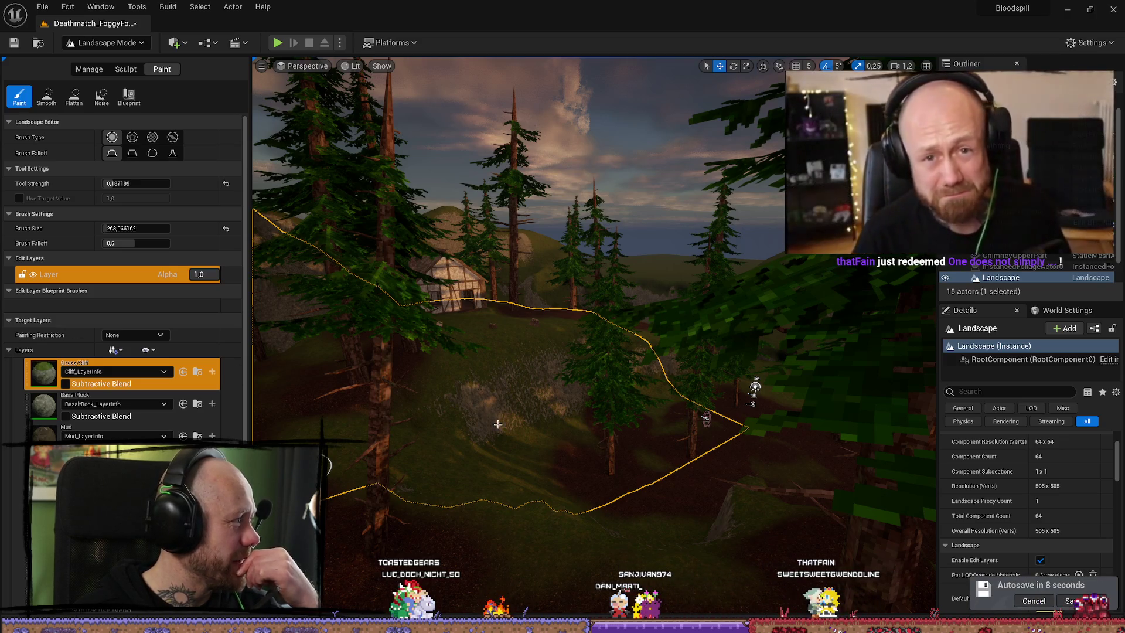
Fly the view over to the timber-framed house and bring up the editor modes list
{"action": "key", "text": "w"}
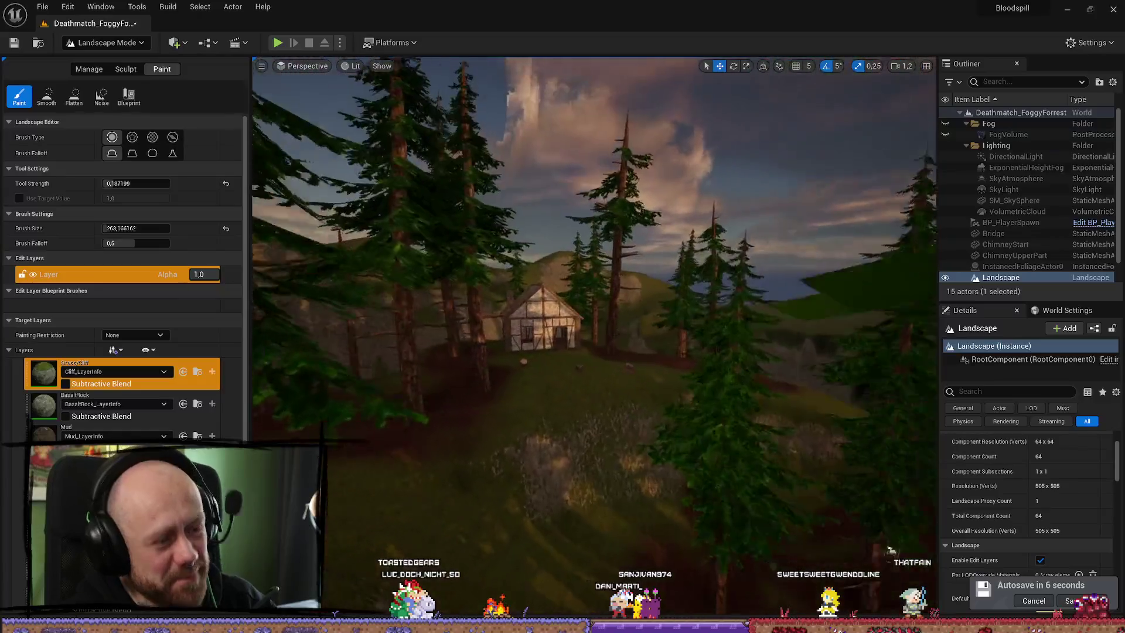
{"action": "left_click_drag", "start_coordinate": [402, 389], "coordinate": [402, 389]}
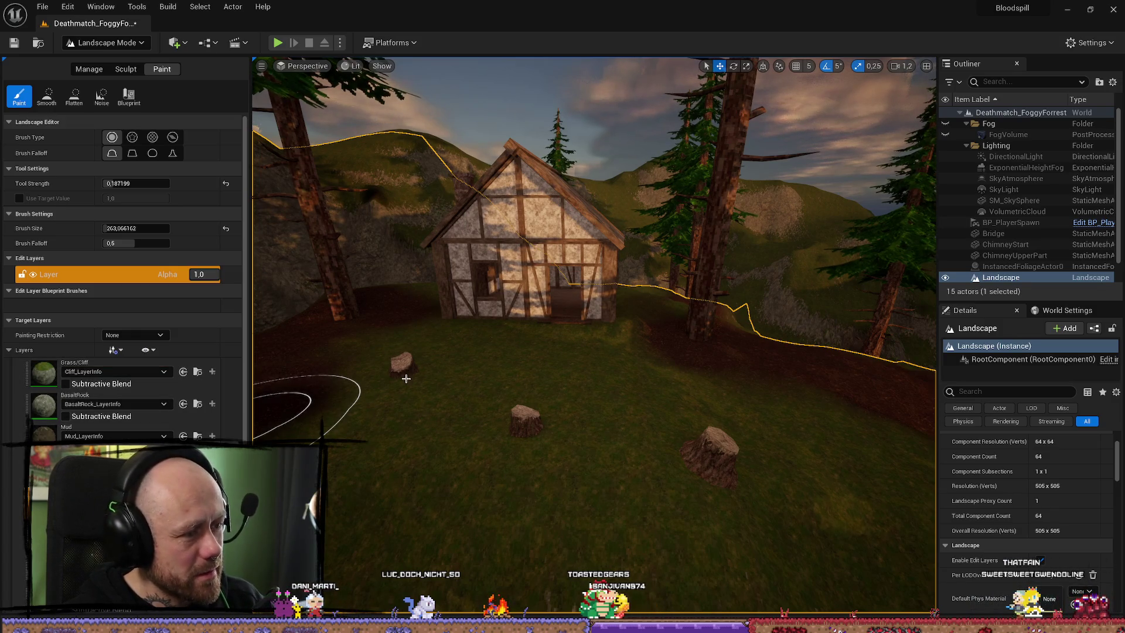
{"action": "left_click_drag", "start_coordinate": [406, 379], "coordinate": [563, 321]}
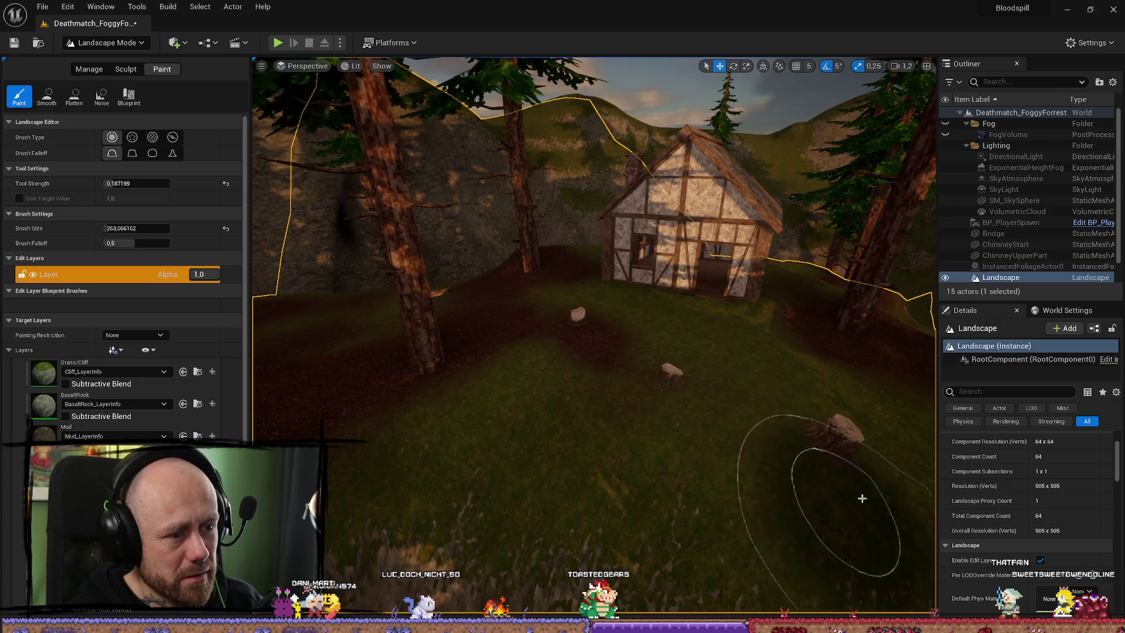
{"action": "mouse_move", "coordinate": [828, 445]}
{"action": "left_mouse_down"}
{"action": "mouse_move", "coordinate": [779, 389]}
{"action": "mouse_move", "coordinate": [620, 317]}
{"action": "left_mouse_up"}
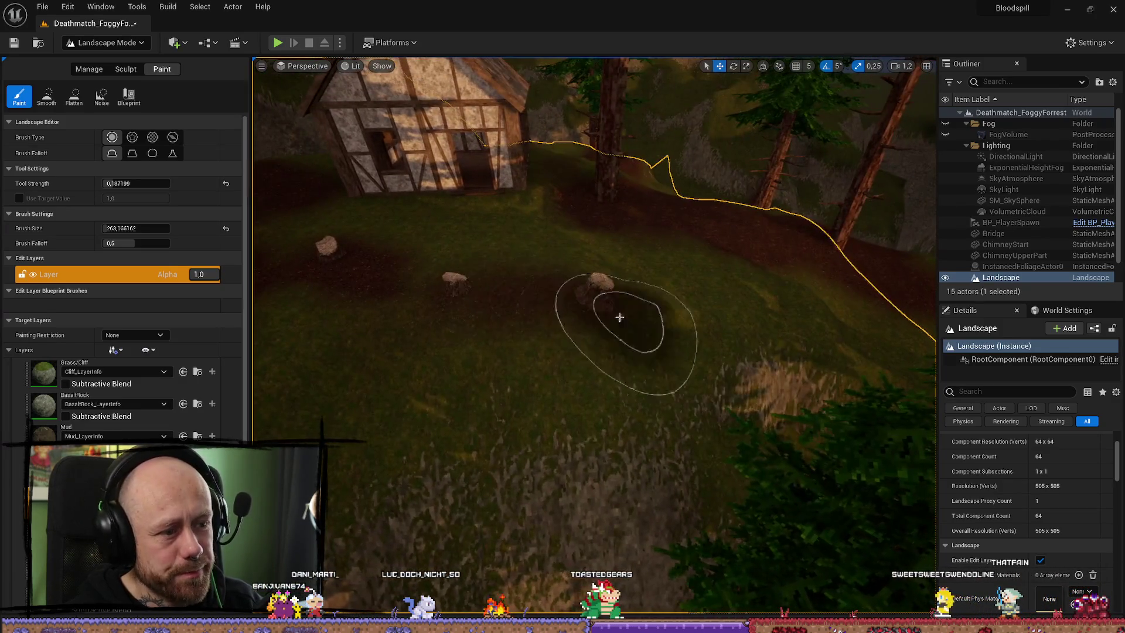
{"action": "mouse_move", "coordinate": [415, 306]}
{"action": "left_mouse_down"}
{"action": "mouse_move", "coordinate": [562, 302]}
{"action": "mouse_move", "coordinate": [480, 366]}
{"action": "left_mouse_up"}
{"action": "left_click", "coordinate": [113, 45]}
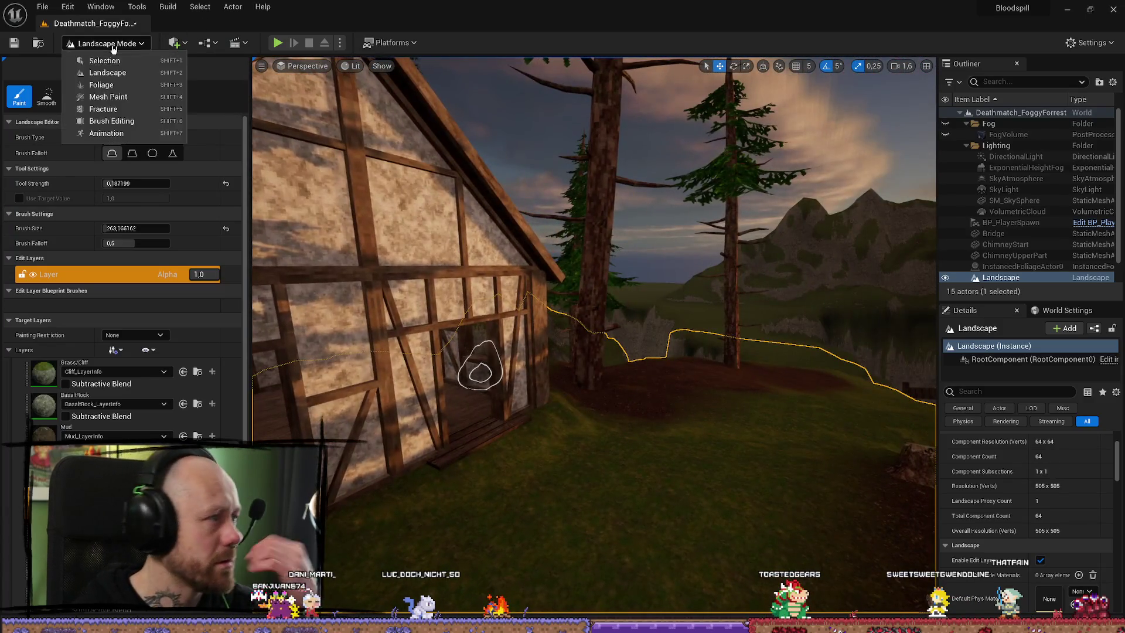
Return to Landscape Mode and select the Flatten tool on the Sculpt tab
{"action": "left_click", "coordinate": [105, 60]}
{"action": "left_click", "coordinate": [108, 43]}
{"action": "left_click", "coordinate": [107, 73]}
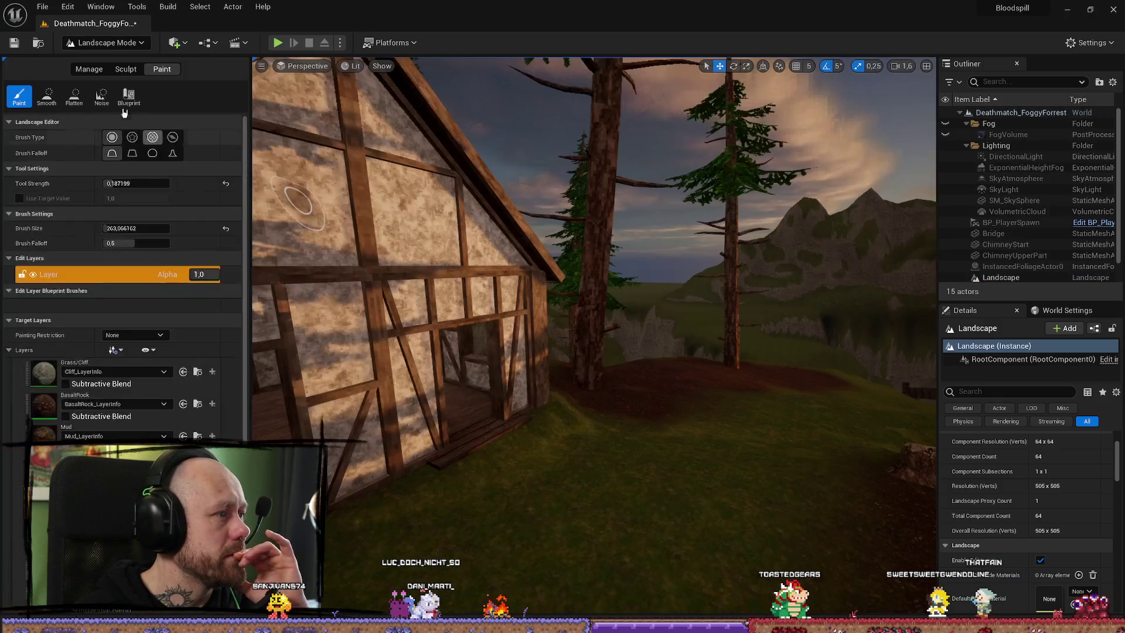
{"action": "left_click", "coordinate": [124, 70]}
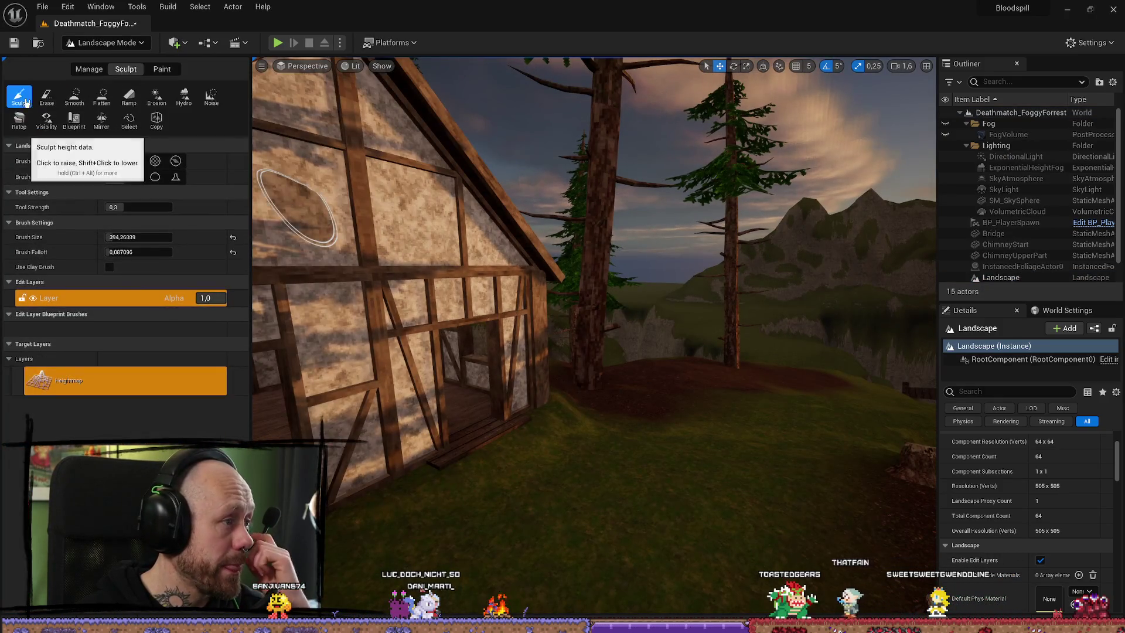
{"action": "left_click", "coordinate": [101, 96]}
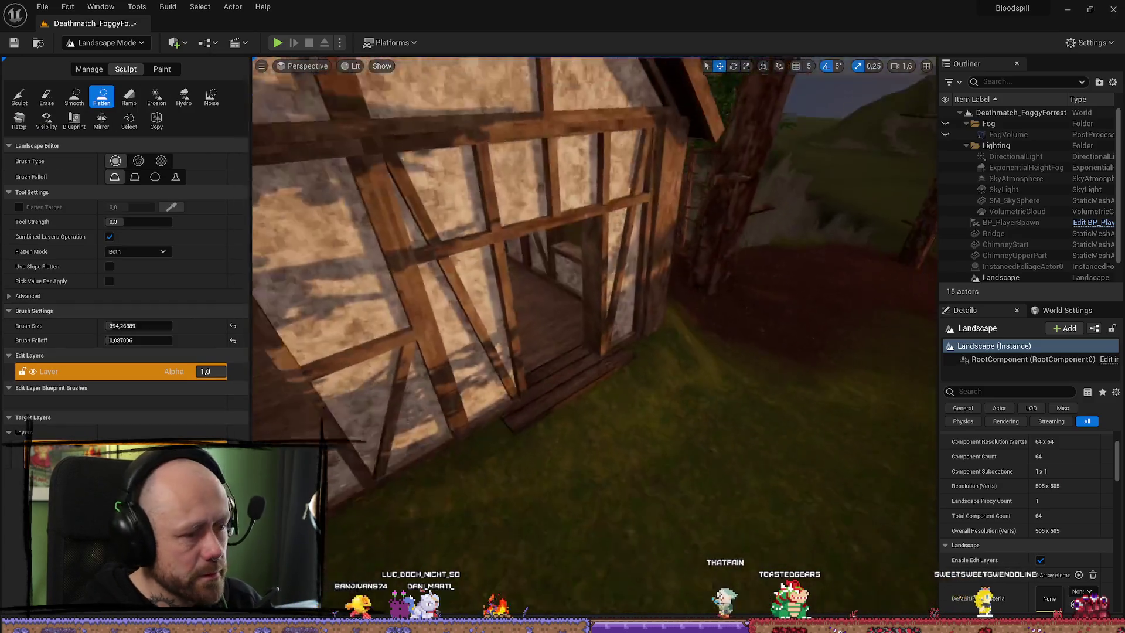
Level the grassy ground beside the house and at the cliff's foot with Flatten
{"action": "left_click_drag", "start_coordinate": [700, 351], "coordinate": [700, 403]}
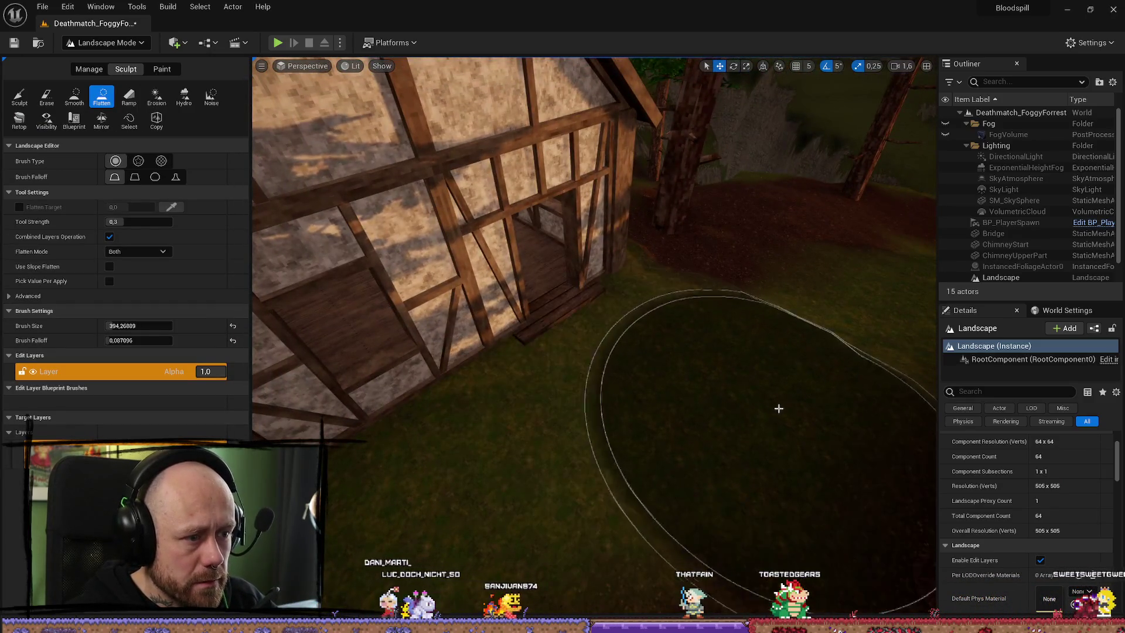
{"action": "mouse_move", "coordinate": [742, 319]}
{"action": "left_mouse_down"}
{"action": "mouse_move", "coordinate": [743, 281]}
{"action": "mouse_move", "coordinate": [703, 293]}
{"action": "mouse_move", "coordinate": [674, 264]}
{"action": "mouse_move", "coordinate": [616, 246]}
{"action": "mouse_move", "coordinate": [533, 276]}
{"action": "left_mouse_up"}
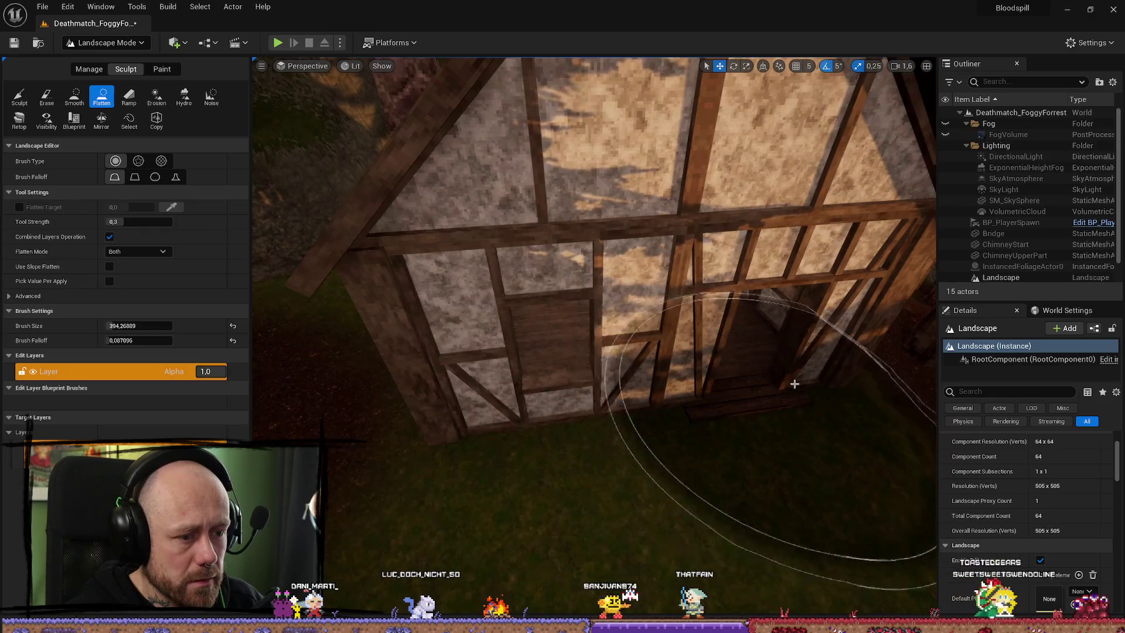
{"action": "left_click_drag", "start_coordinate": [795, 383], "coordinate": [739, 480]}
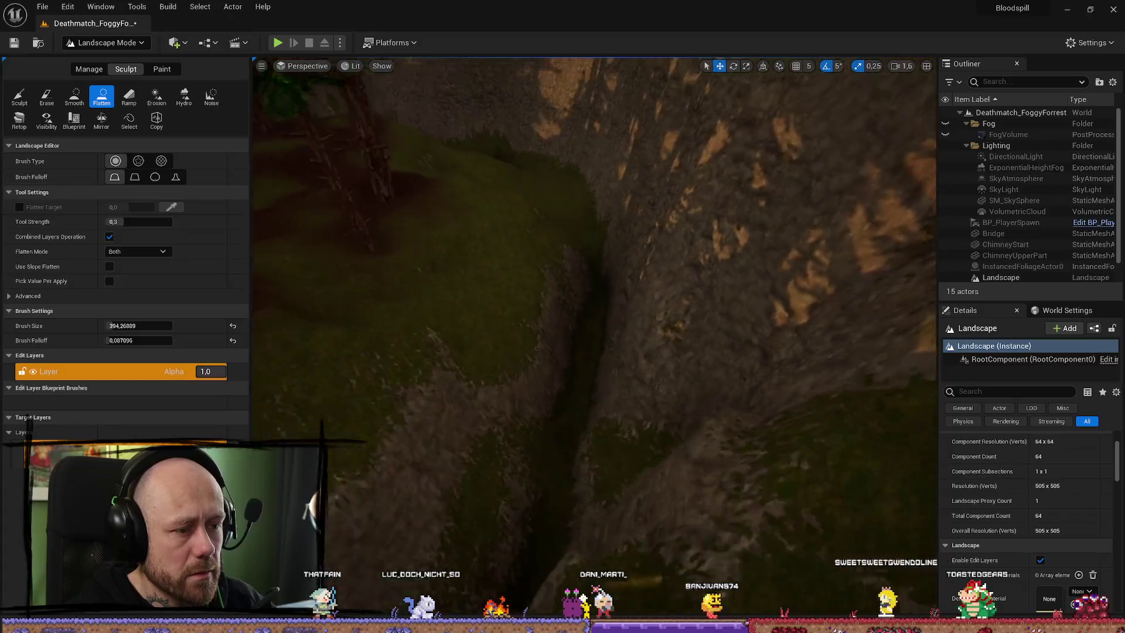
{"action": "key", "text": "w"}
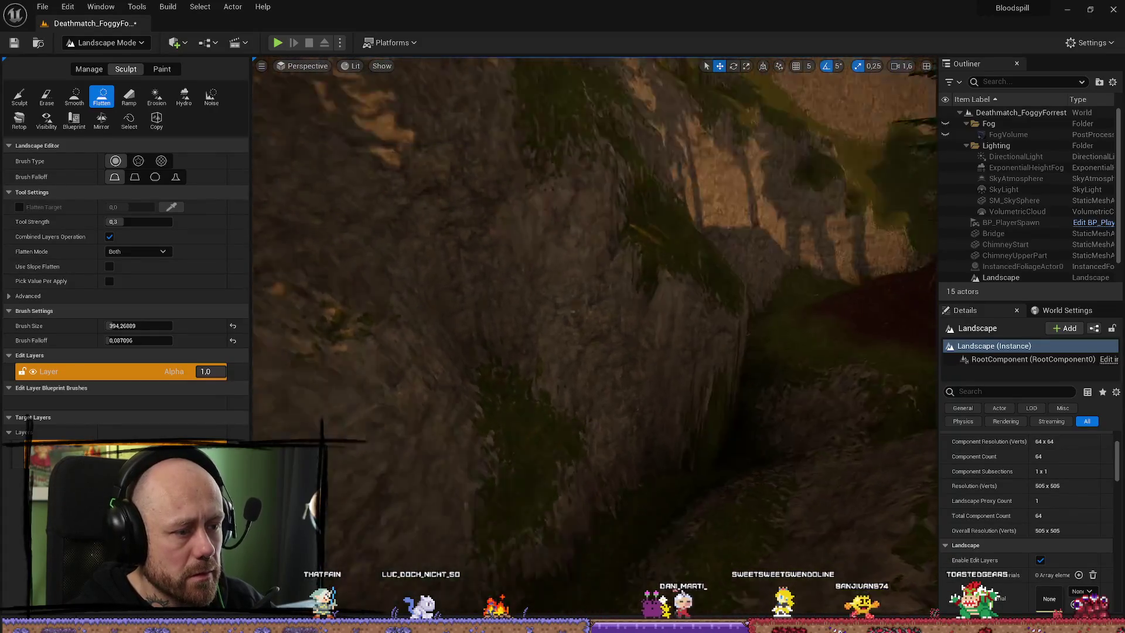
{"action": "key", "text": "s"}
{"action": "key", "text": "w"}
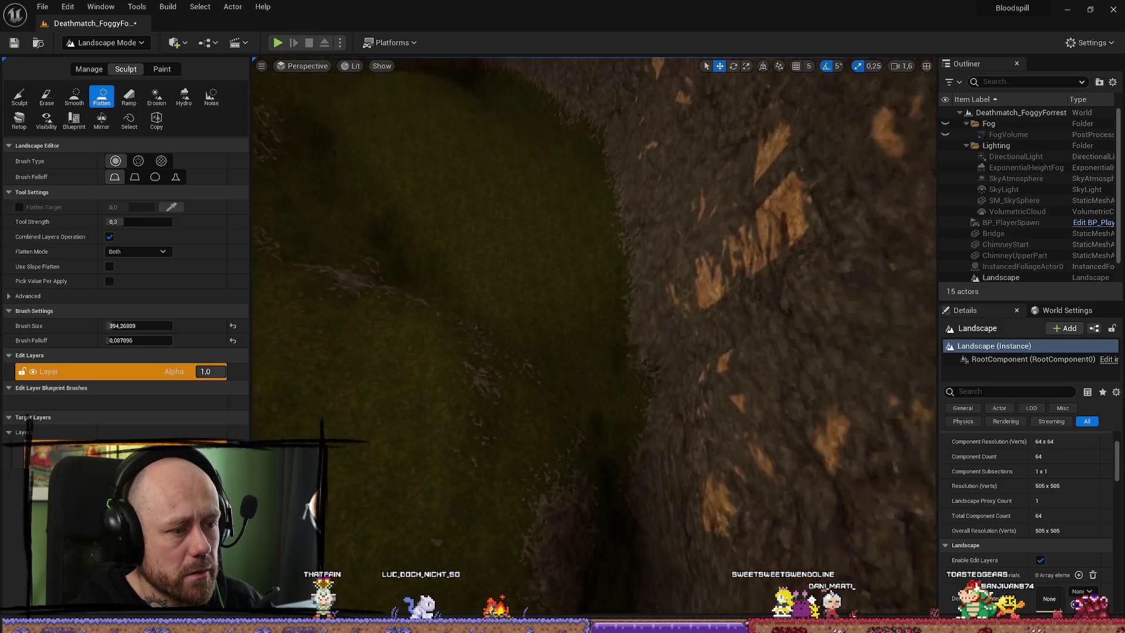
{"action": "key", "text": "s"}
{"action": "key", "text": "w"}
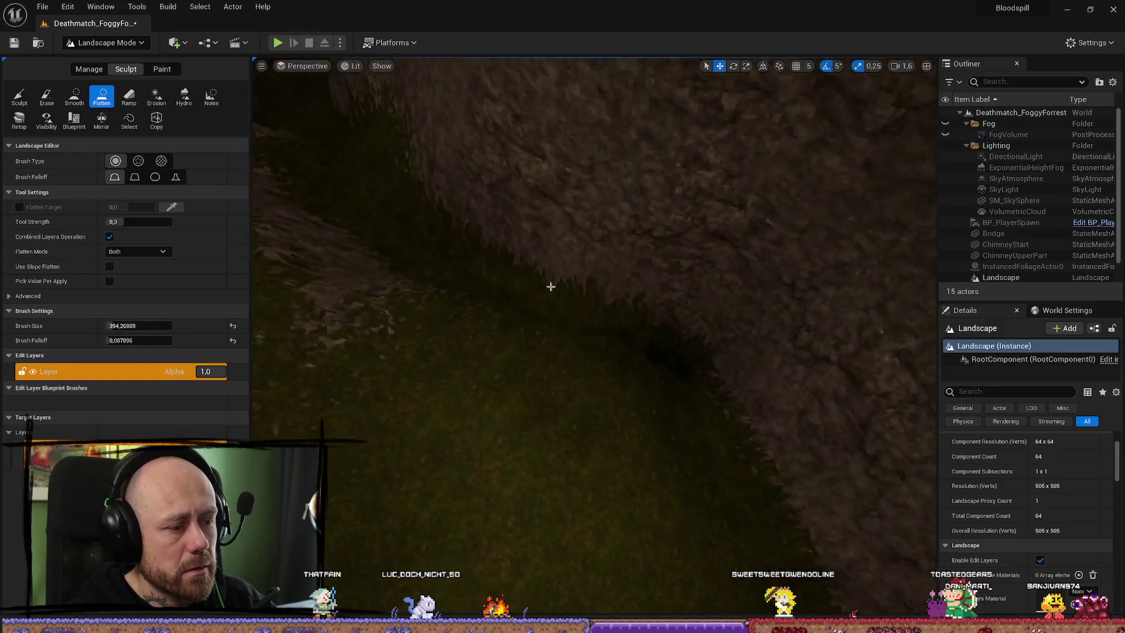
{"action": "key", "text": "s"}
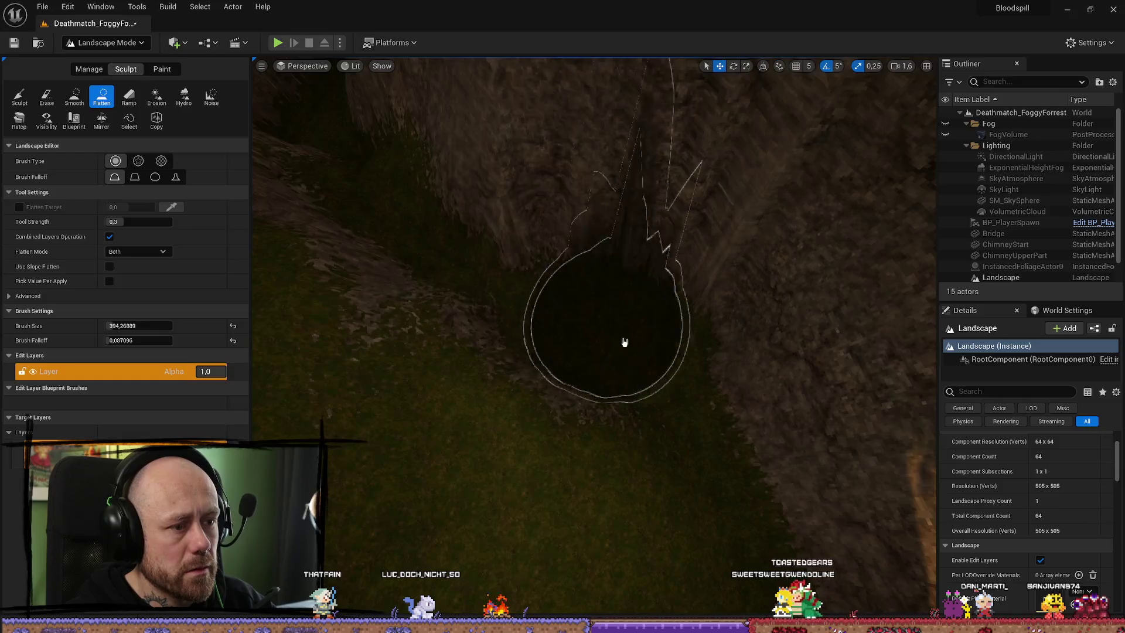
Select the Smooth sculpt tool, briefly trying Flatten, and frame the rock crevice
{"action": "key", "text": "s"}
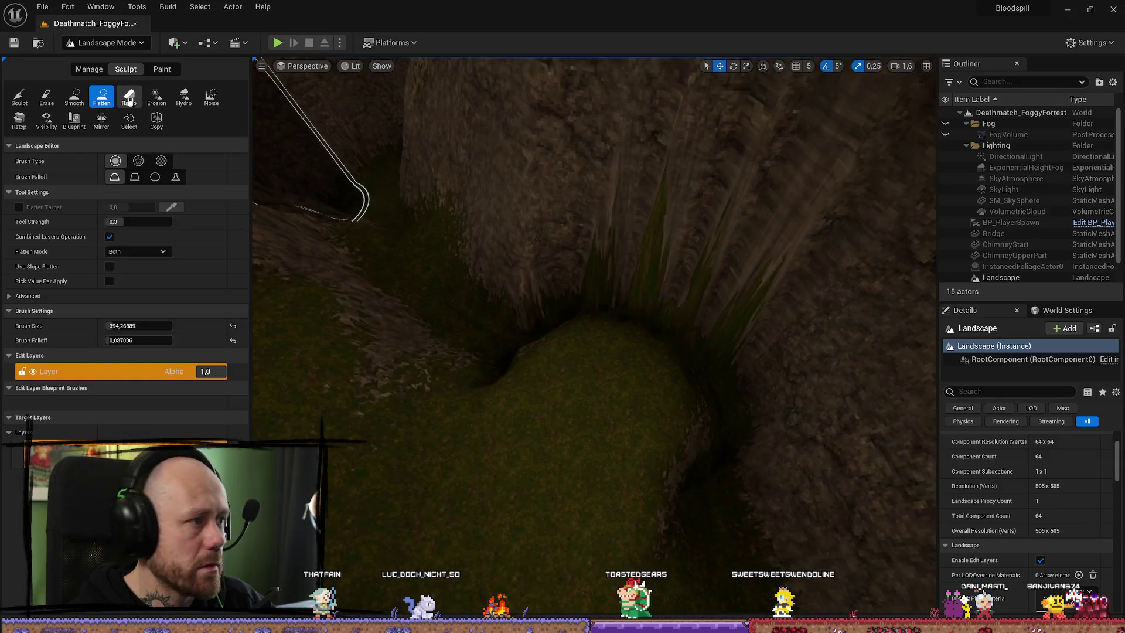
{"action": "left_click", "coordinate": [74, 97]}
{"action": "key", "text": "w"}
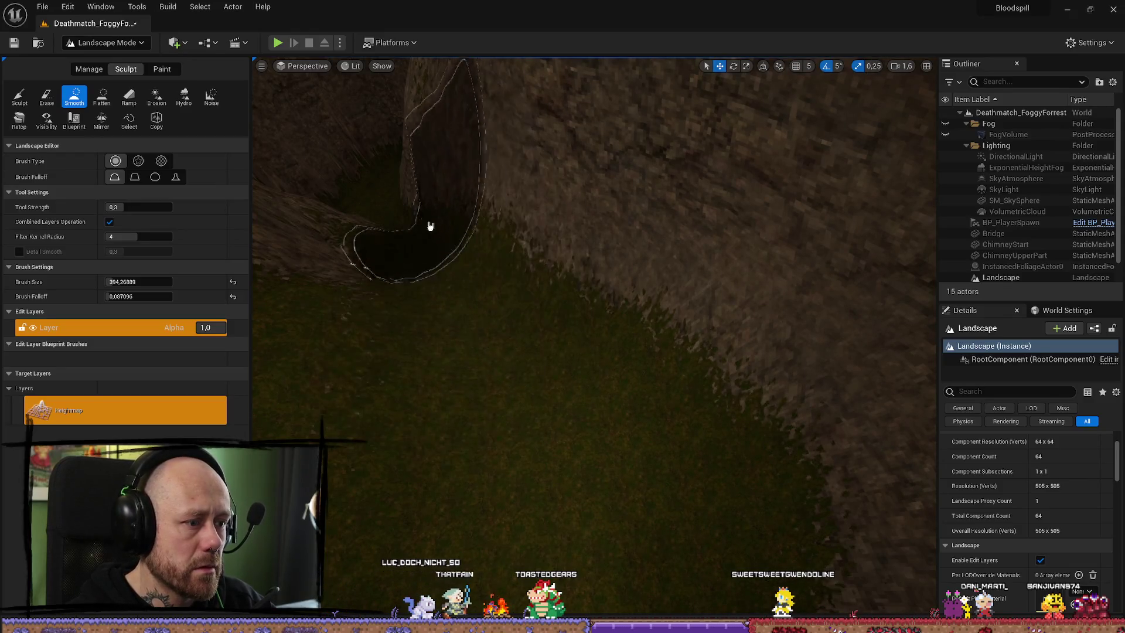
{"action": "mouse_move", "coordinate": [430, 226]}
{"action": "left_mouse_down"}
{"action": "mouse_move", "coordinate": [470, 173]}
{"action": "mouse_move", "coordinate": [502, 234]}
{"action": "mouse_move", "coordinate": [507, 272]}
{"action": "mouse_move", "coordinate": [459, 316]}
{"action": "mouse_move", "coordinate": [497, 378]}
{"action": "mouse_move", "coordinate": [459, 389]}
{"action": "mouse_move", "coordinate": [473, 432]}
{"action": "mouse_move", "coordinate": [580, 414]}
{"action": "mouse_move", "coordinate": [474, 396]}
{"action": "left_mouse_up"}
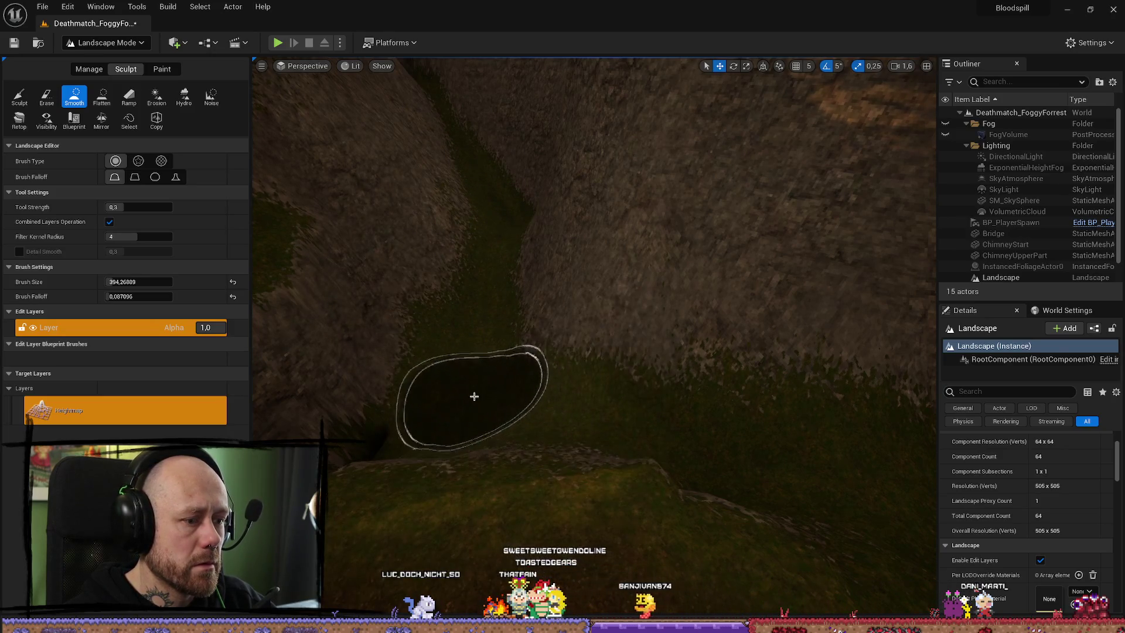
{"action": "mouse_move", "coordinate": [395, 430]}
{"action": "left_mouse_down"}
{"action": "mouse_move", "coordinate": [399, 381]}
{"action": "mouse_move", "coordinate": [422, 369]}
{"action": "mouse_move", "coordinate": [500, 535]}
{"action": "left_mouse_up"}
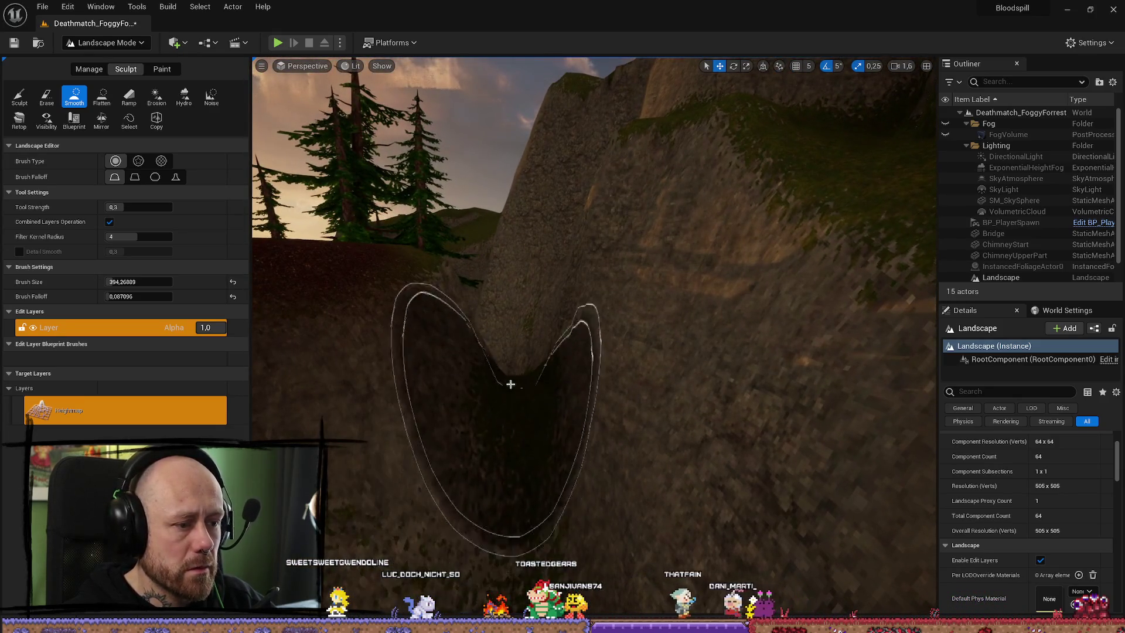
{"action": "mouse_move", "coordinate": [511, 384]}
{"action": "left_mouse_down"}
{"action": "mouse_move", "coordinate": [528, 351]}
{"action": "mouse_move", "coordinate": [586, 363]}
{"action": "mouse_move", "coordinate": [650, 357]}
{"action": "mouse_move", "coordinate": [674, 329]}
{"action": "mouse_move", "coordinate": [387, 340]}
{"action": "left_mouse_up"}
{"action": "left_click", "coordinate": [113, 105]}
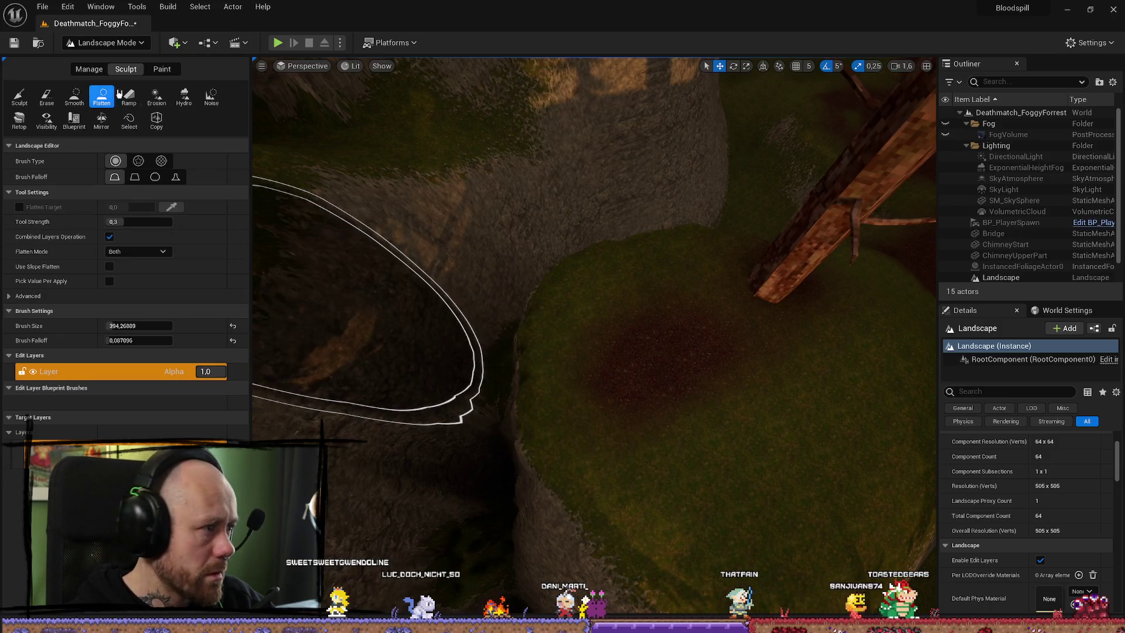
{"action": "left_click", "coordinate": [69, 100]}
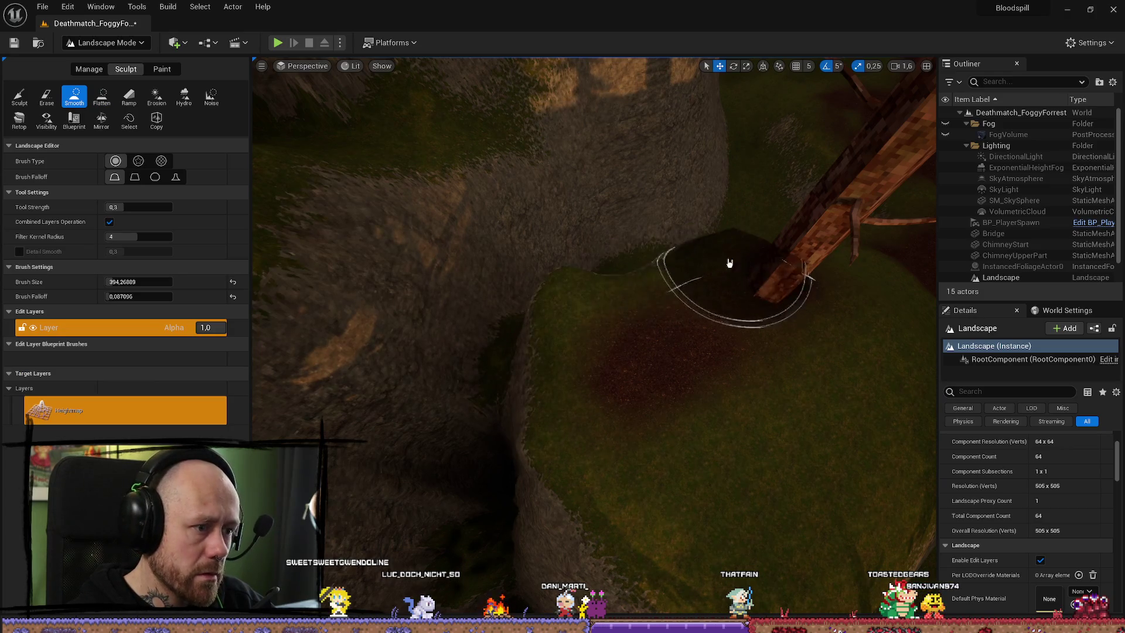
Fly up to the cliff and smooth the rough rock surface in the gully
{"action": "right_click", "coordinate": [501, 398]}
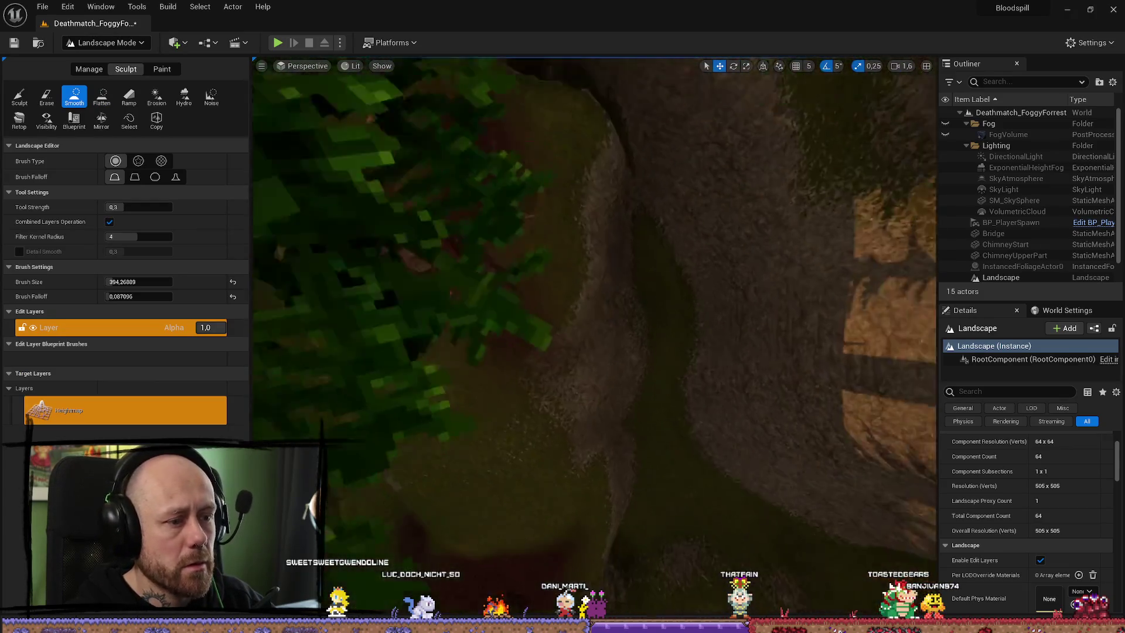
{"action": "right_click", "coordinate": [557, 331]}
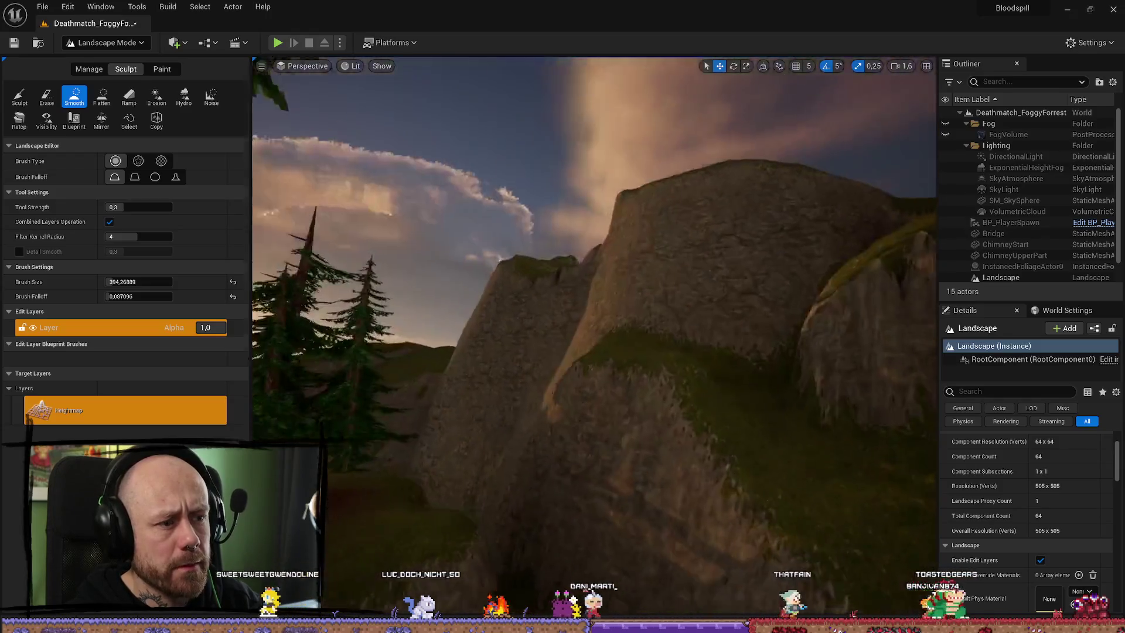
{"action": "right_click", "coordinate": [597, 402]}
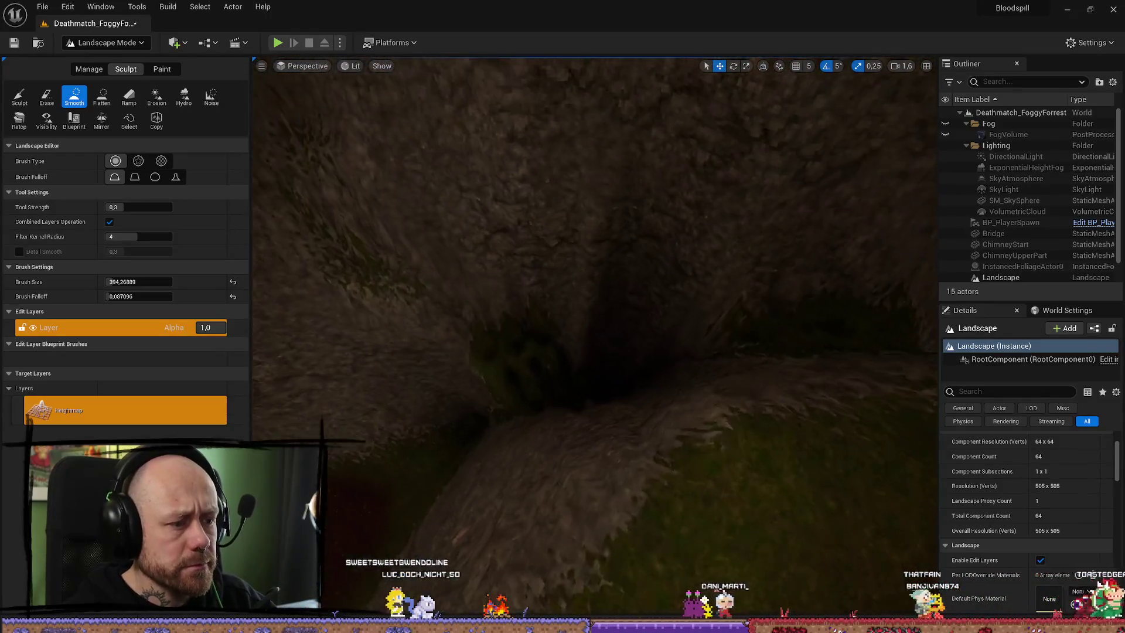
{"action": "mouse_move", "coordinate": [571, 366]}
{"action": "left_mouse_down"}
{"action": "mouse_move", "coordinate": [623, 334]}
{"action": "mouse_move", "coordinate": [691, 352]}
{"action": "mouse_move", "coordinate": [531, 390]}
{"action": "left_mouse_up"}
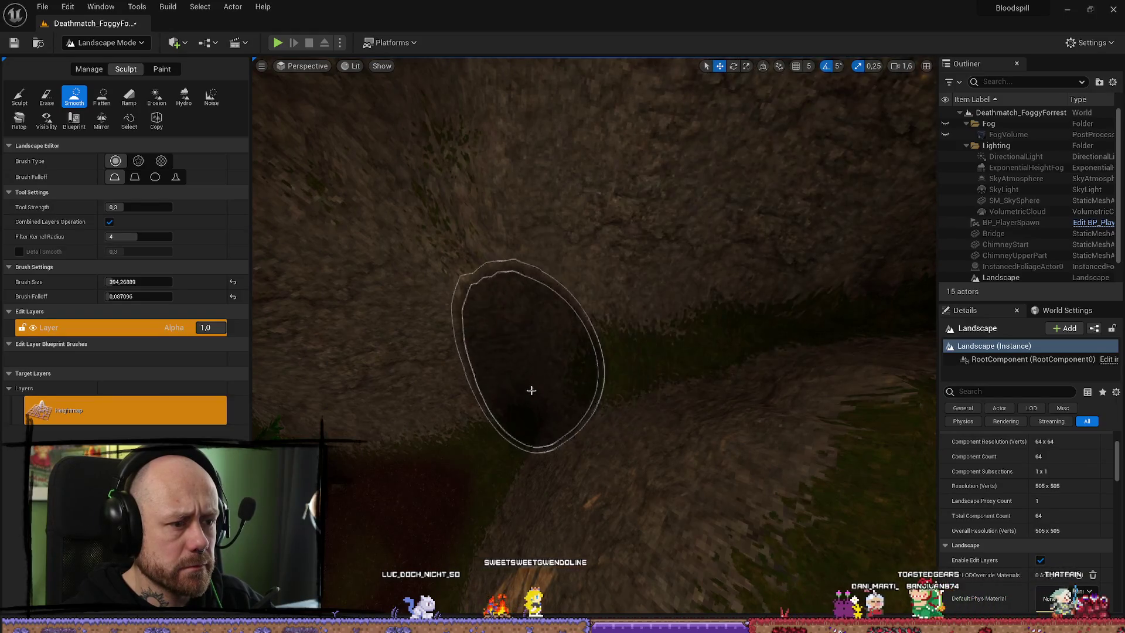
Pull back and zoom around the rock outcrop slope to check the smoothed gully
{"action": "right_click", "coordinate": [731, 339]}
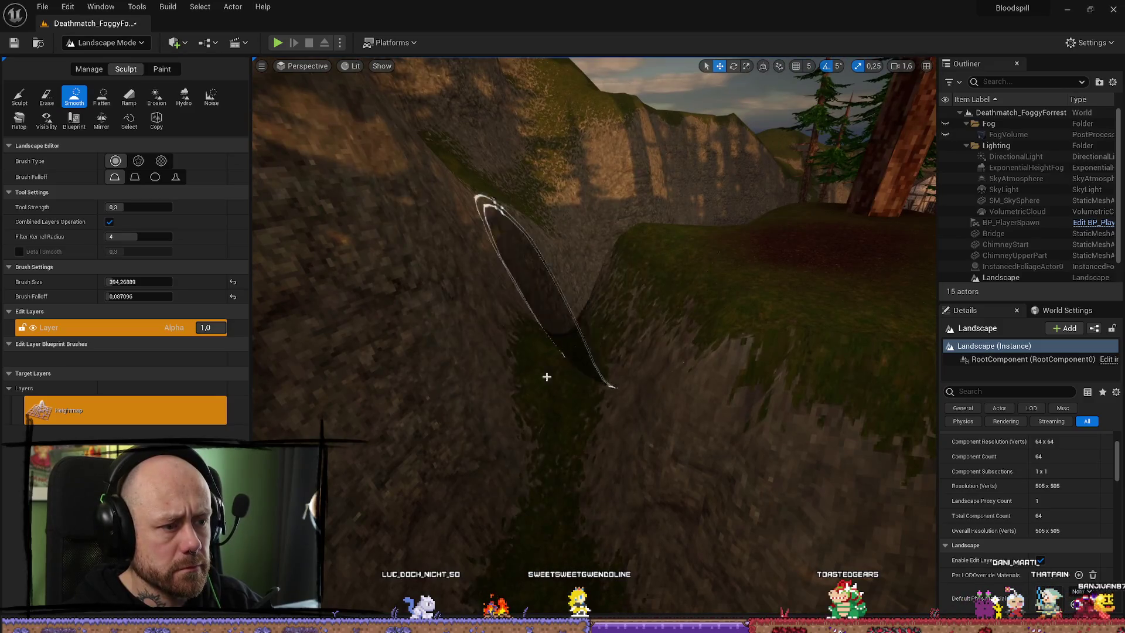
{"action": "right_click", "coordinate": [546, 377]}
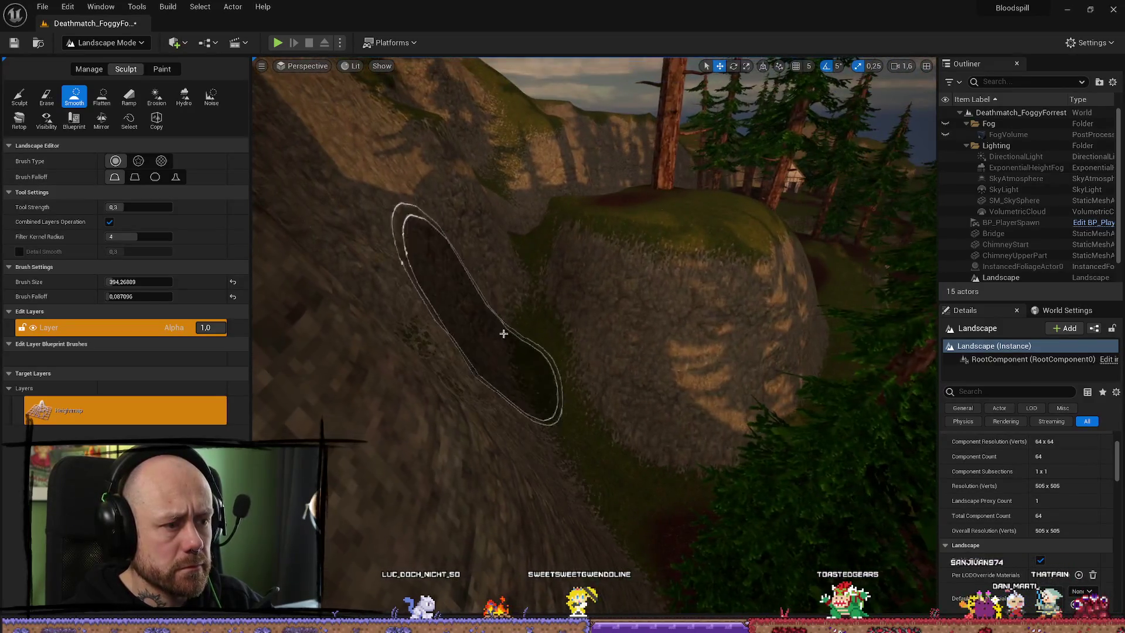
{"action": "scroll", "coordinate": [502, 289], "scroll_direction": "up", "scroll_amount": 5}
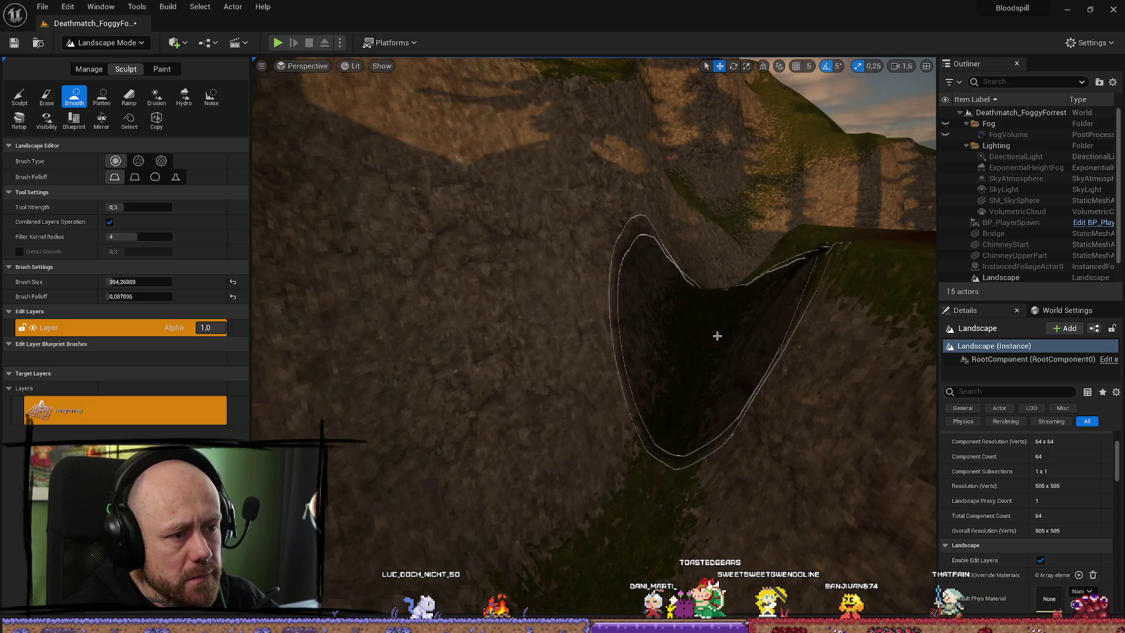
{"action": "scroll", "coordinate": [703, 432], "scroll_direction": "up", "scroll_amount": 5}
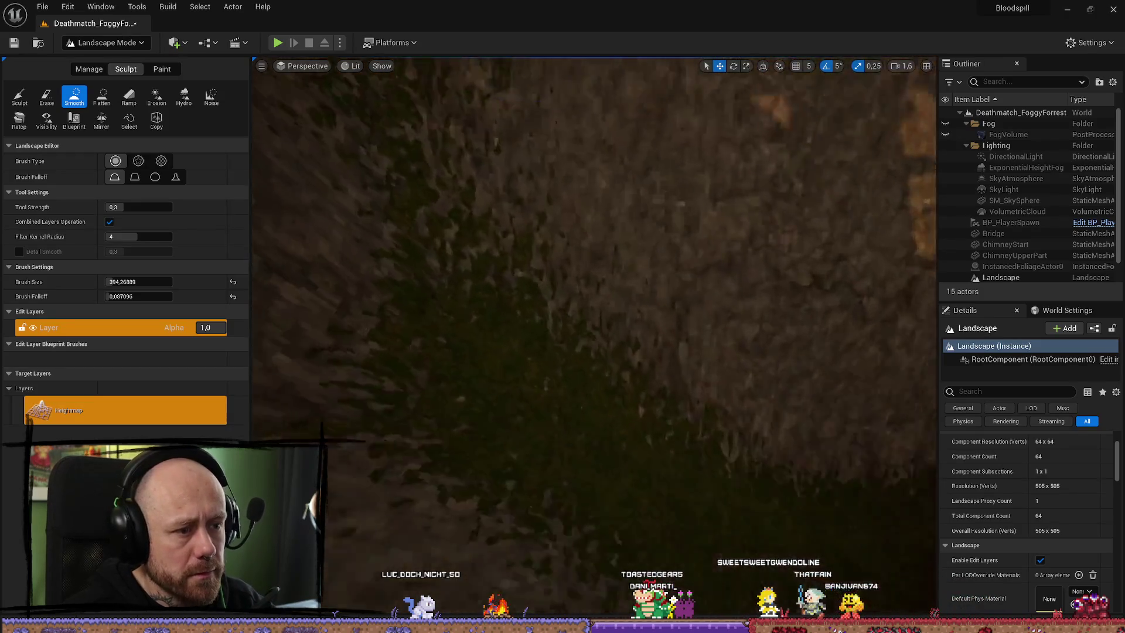
{"action": "scroll", "coordinate": [572, 331], "scroll_direction": "down", "scroll_amount": 5}
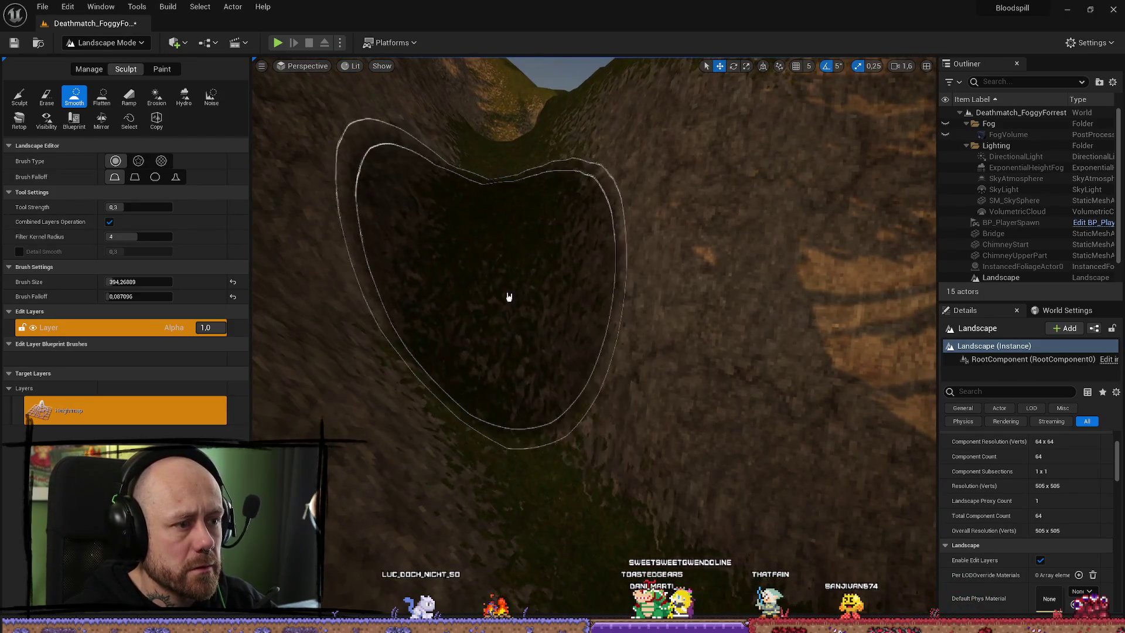
{"action": "scroll", "coordinate": [612, 485], "scroll_direction": "up", "scroll_amount": 5}
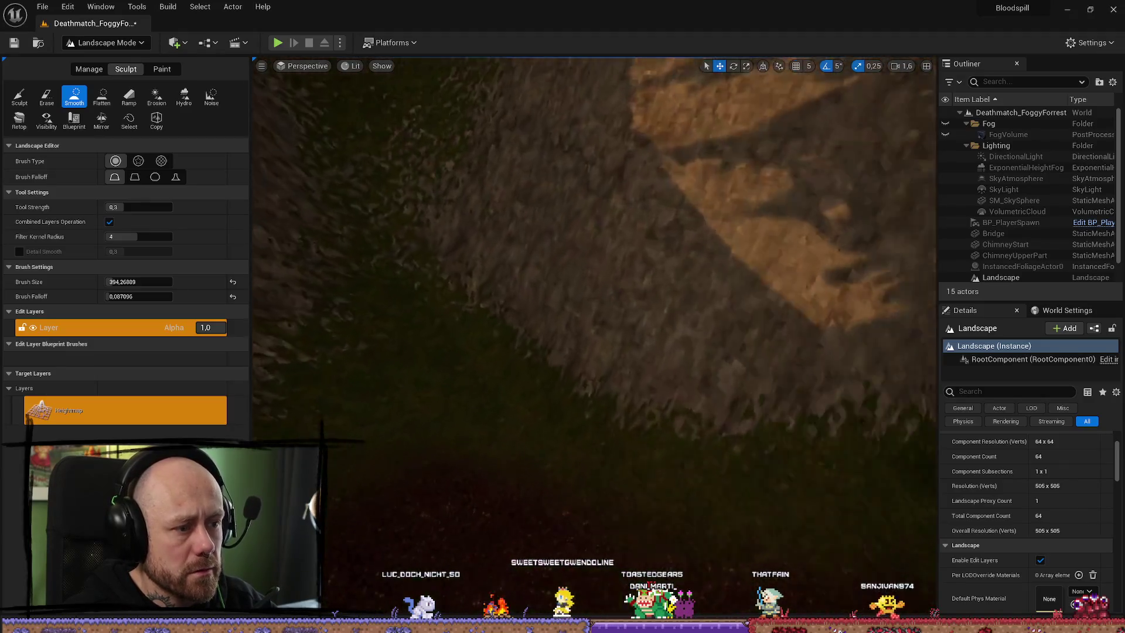
{"action": "scroll", "coordinate": [455, 314], "scroll_direction": "up", "scroll_amount": 3}
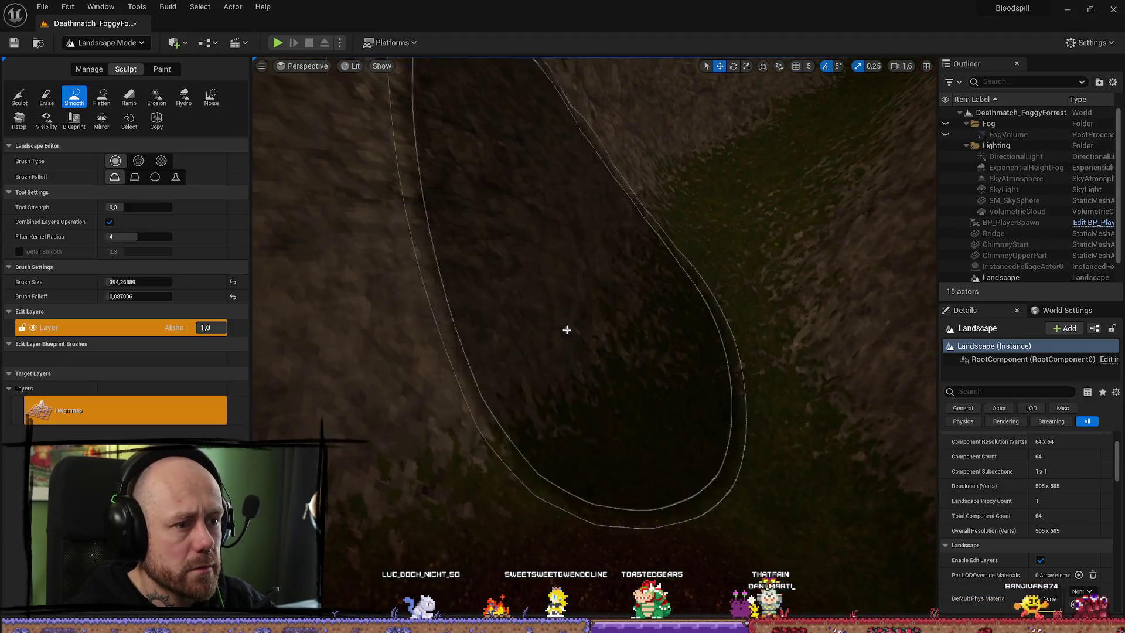
{"action": "scroll", "coordinate": [743, 296], "scroll_direction": "up", "scroll_amount": 5}
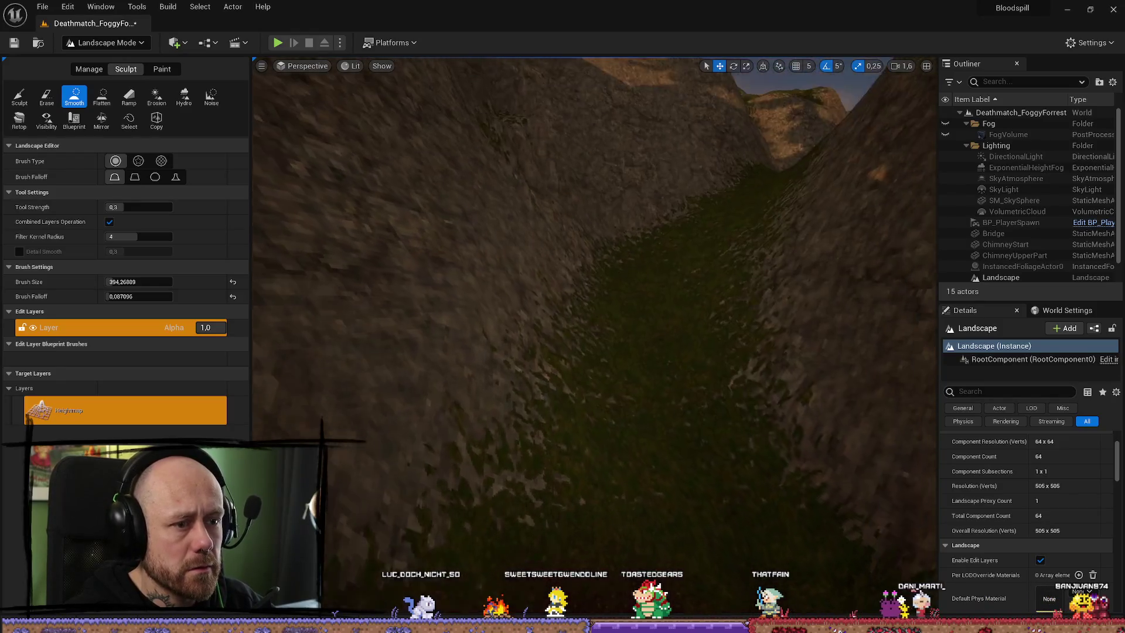
{"action": "scroll", "coordinate": [595, 323], "scroll_direction": "down", "scroll_amount": 5}
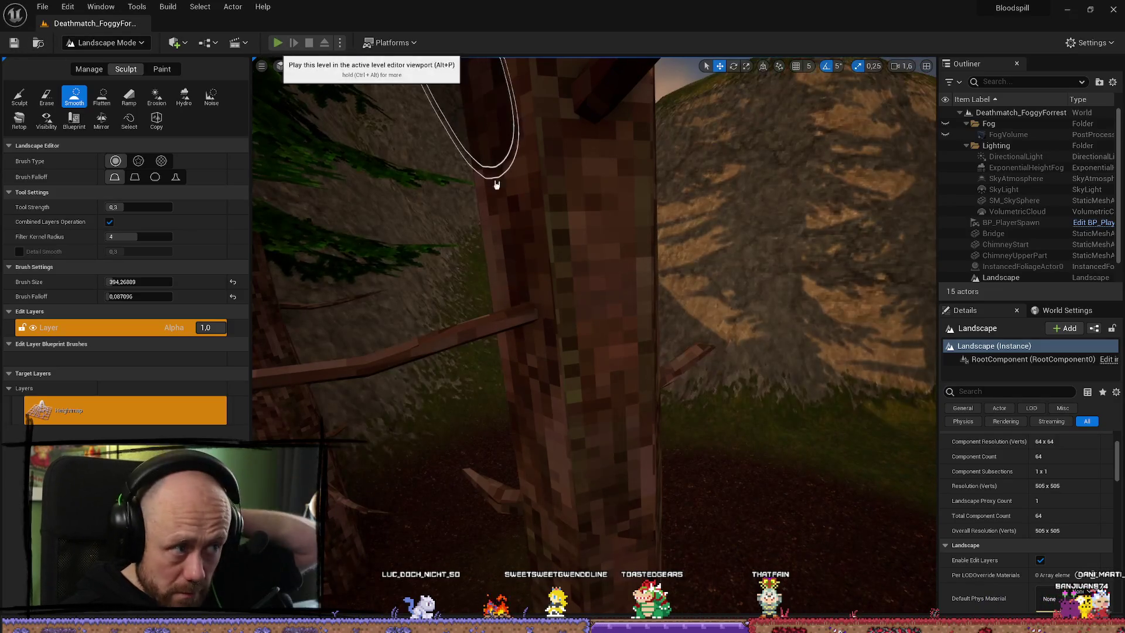
{"action": "key", "text": "alt+p"}
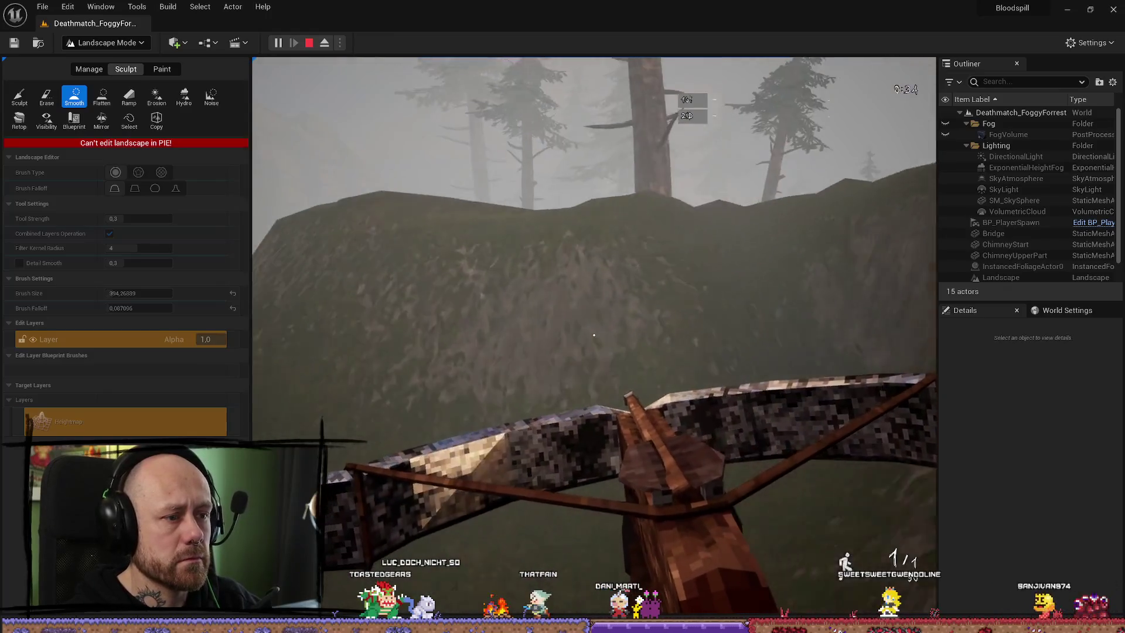
{"action": "key", "text": "Escape"}
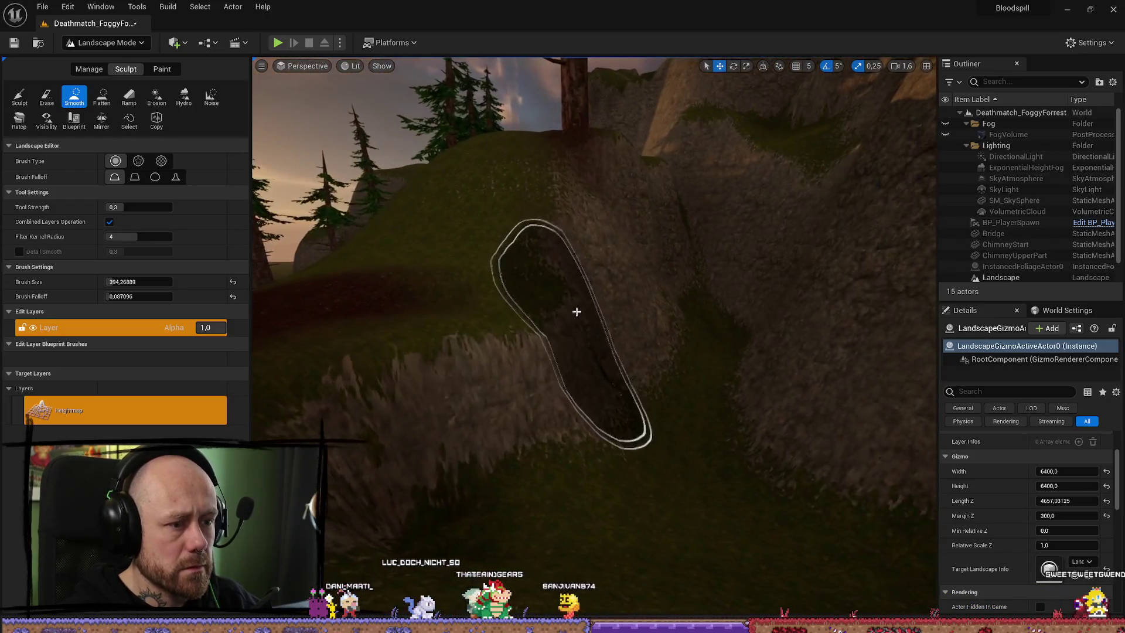
{"action": "scroll", "coordinate": [680, 387], "scroll_direction": "down", "scroll_amount": 5}
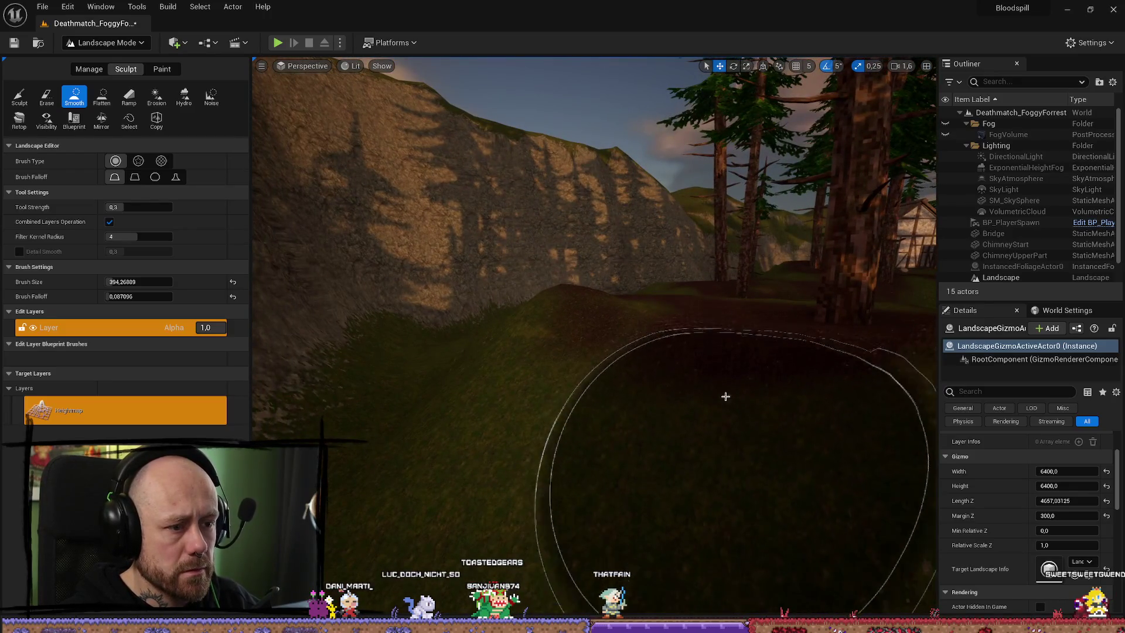
{"action": "scroll", "coordinate": [772, 351], "scroll_direction": "up", "scroll_amount": 4}
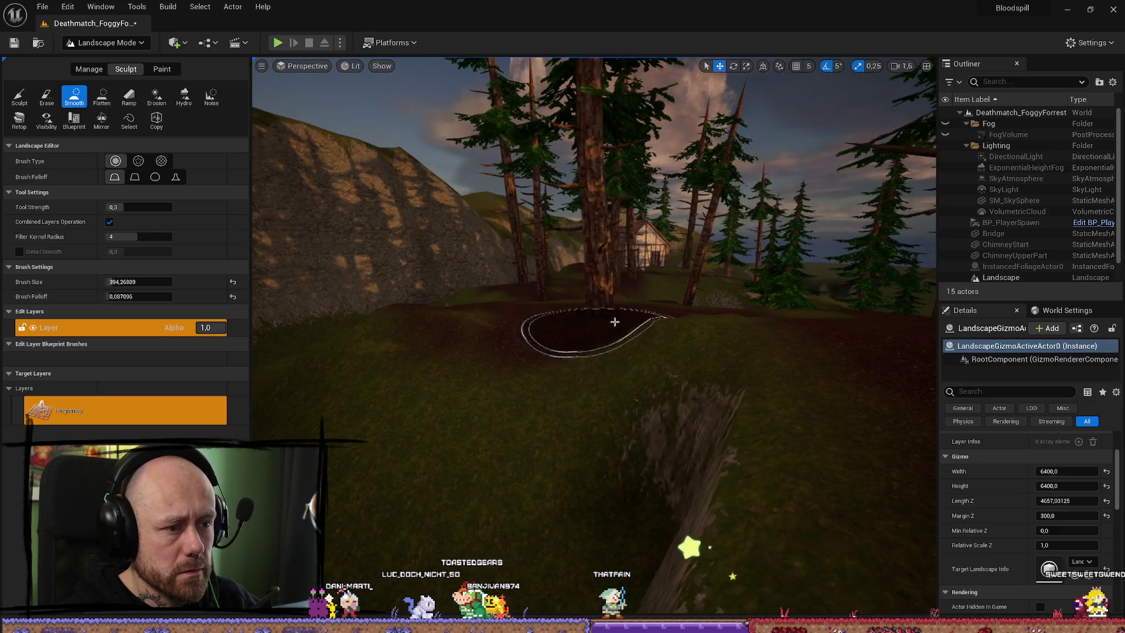
{"action": "scroll", "coordinate": [703, 335], "scroll_direction": "up", "scroll_amount": 5}
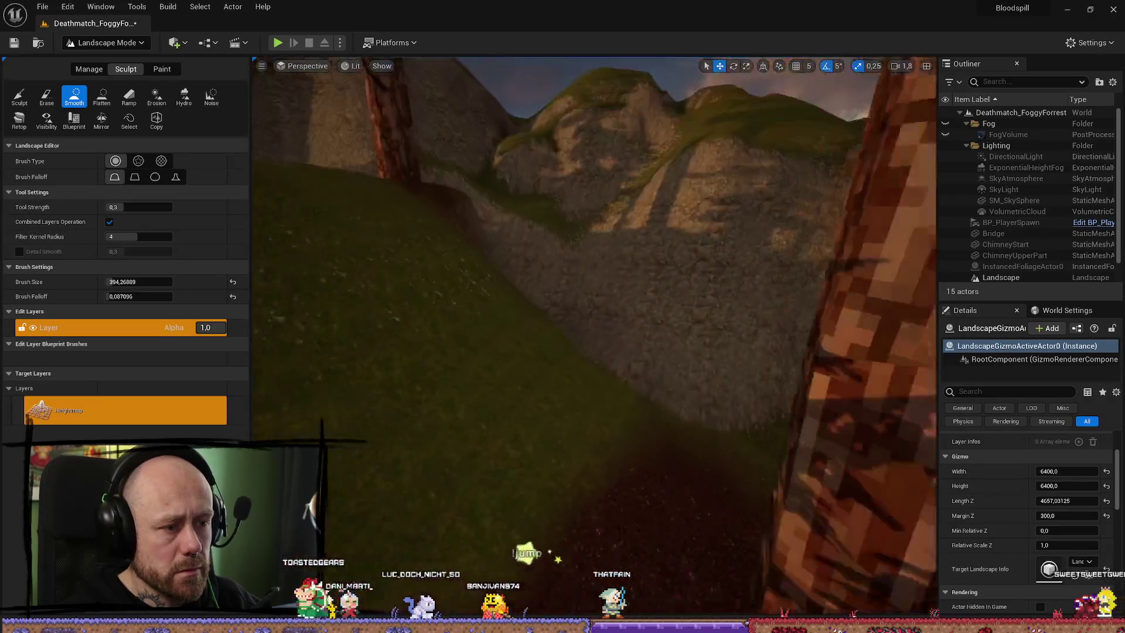
{"action": "scroll", "coordinate": [587, 462], "scroll_direction": "down", "scroll_amount": 3}
{"action": "scroll", "coordinate": [488, 481], "scroll_direction": "up", "scroll_amount": 3}
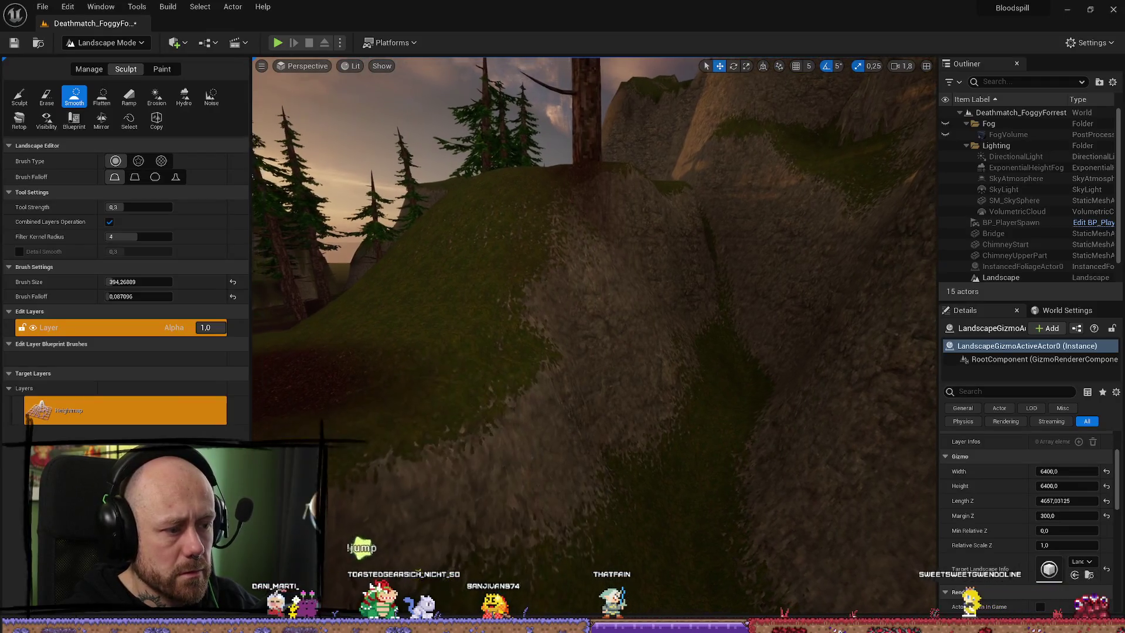
{"action": "scroll", "coordinate": [490, 467], "scroll_direction": "up", "scroll_amount": 5}
{"action": "scroll", "coordinate": [465, 470], "scroll_direction": "down", "scroll_amount": 3}
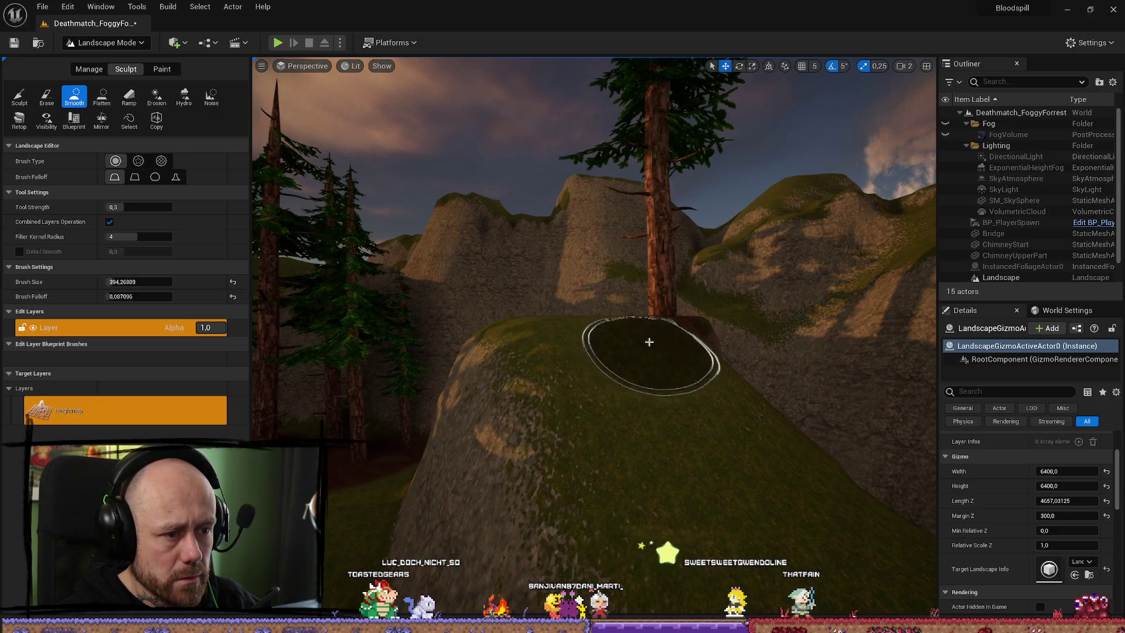
{"action": "scroll", "coordinate": [686, 477], "scroll_direction": "up", "scroll_amount": 3}
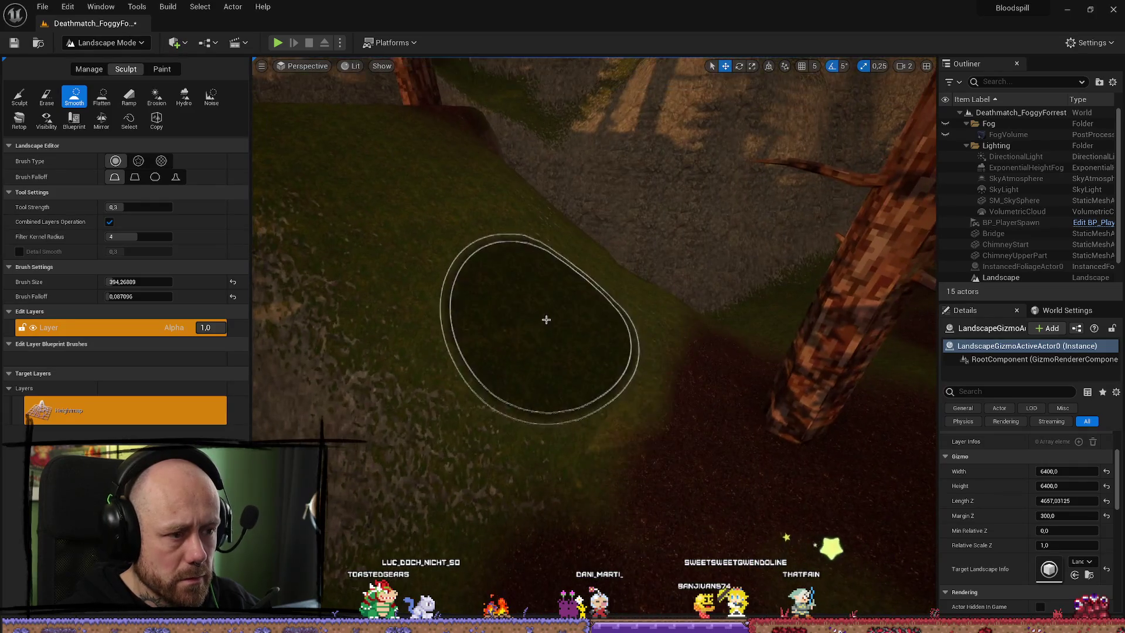
{"action": "scroll", "coordinate": [510, 425], "scroll_direction": "down", "scroll_amount": 5}
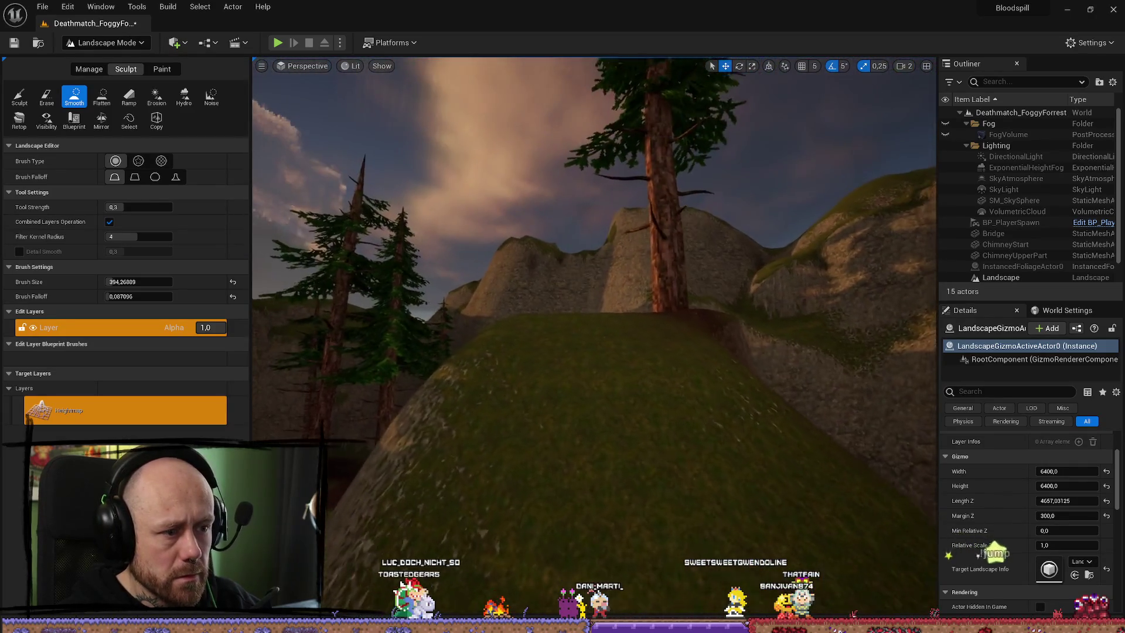
{"action": "scroll", "coordinate": [594, 337], "scroll_direction": "down", "scroll_amount": 5}
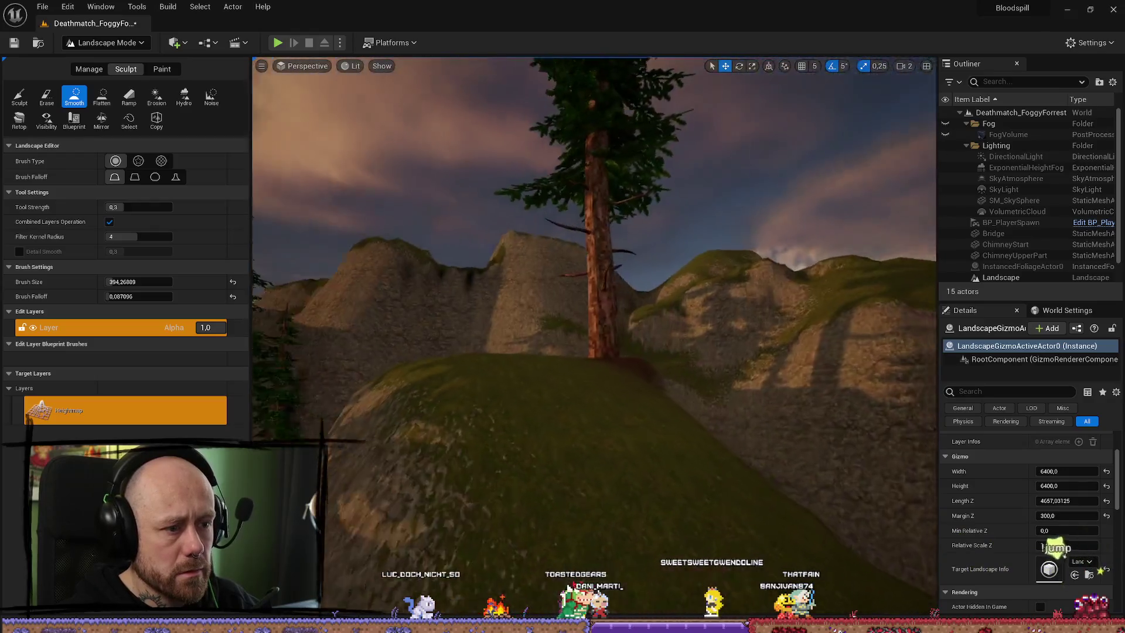
{"action": "scroll", "coordinate": [594, 337], "scroll_direction": "up", "scroll_amount": 5}
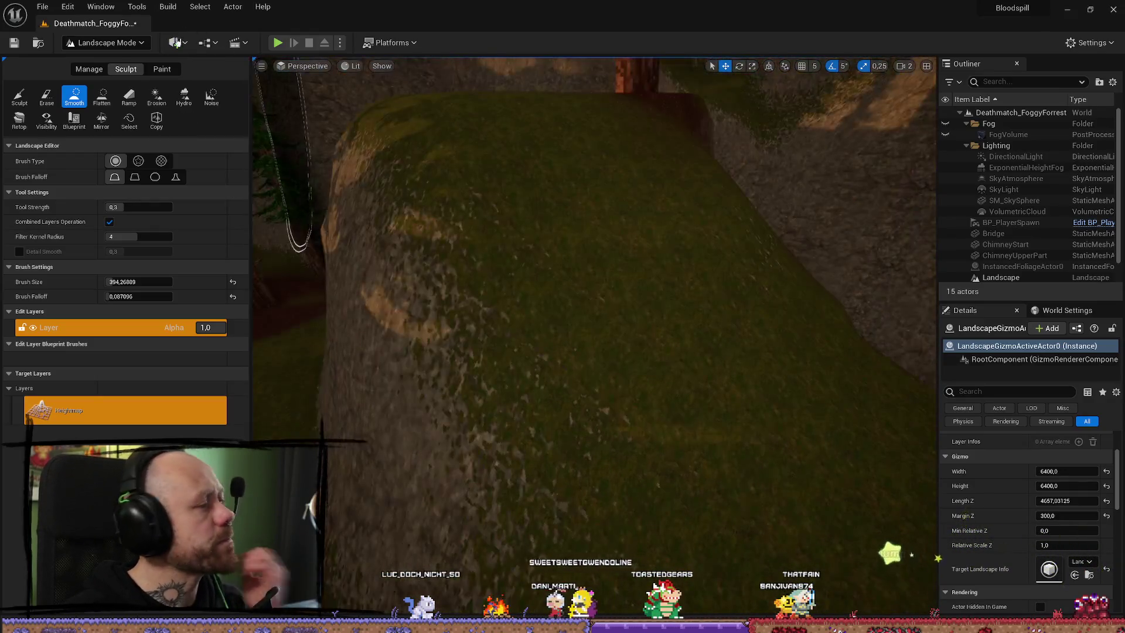
{"action": "left_click", "coordinate": [170, 73]}
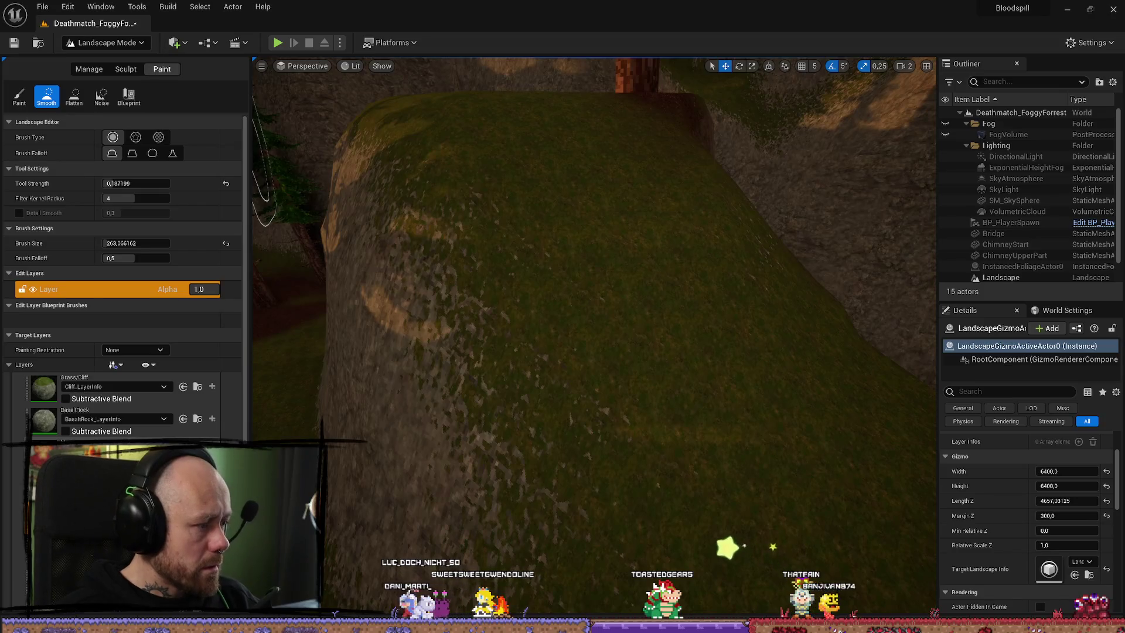
Set the Paint tool strength to 1.0 and the brush size to 100
{"action": "scroll", "coordinate": [593, 136], "scroll_direction": "down", "scroll_amount": 2}
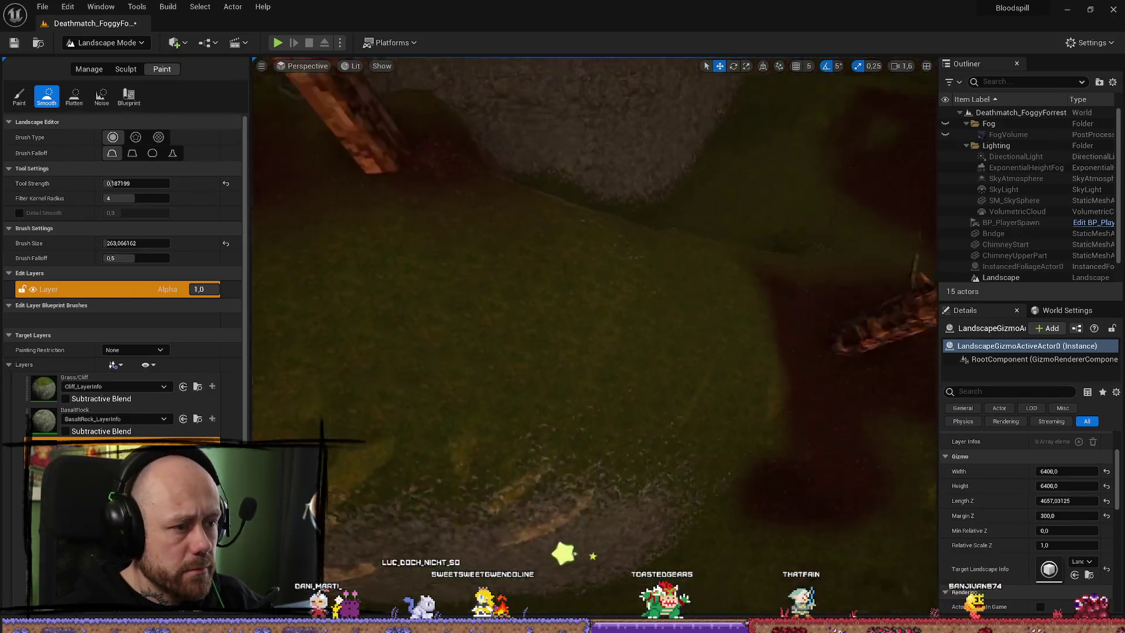
{"action": "scroll", "coordinate": [317, 176], "scroll_direction": "down", "scroll_amount": 2}
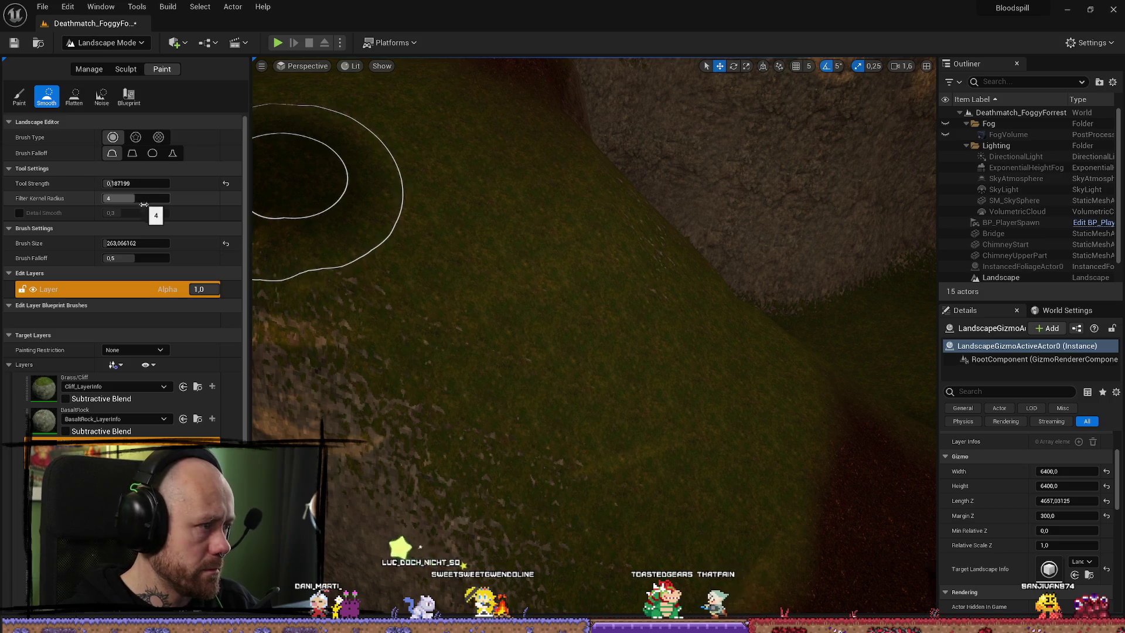
{"action": "left_click_drag", "start_coordinate": [154, 243], "coordinate": [141, 243]}
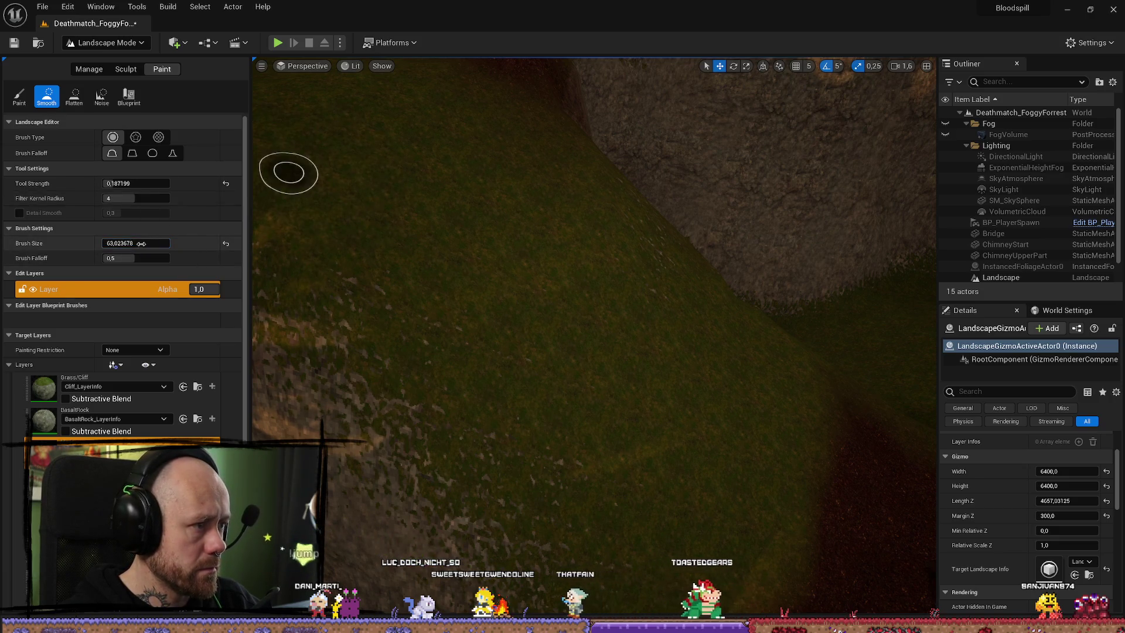
{"action": "left_click", "coordinate": [141, 243]}
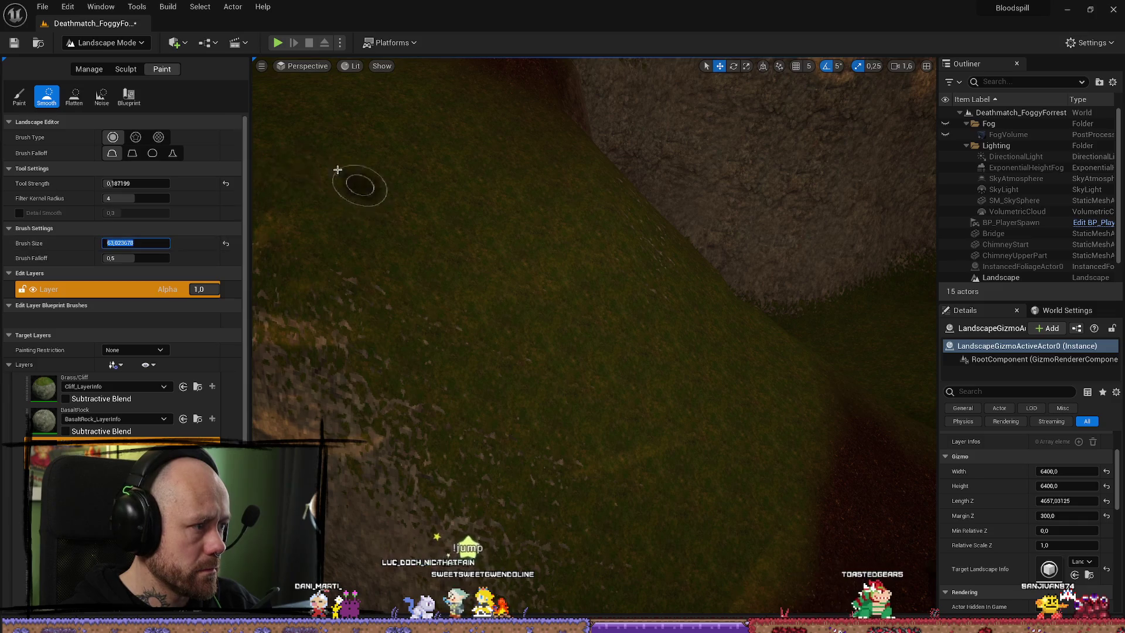
{"action": "left_click_drag", "start_coordinate": [465, 226], "coordinate": [410, 211]}
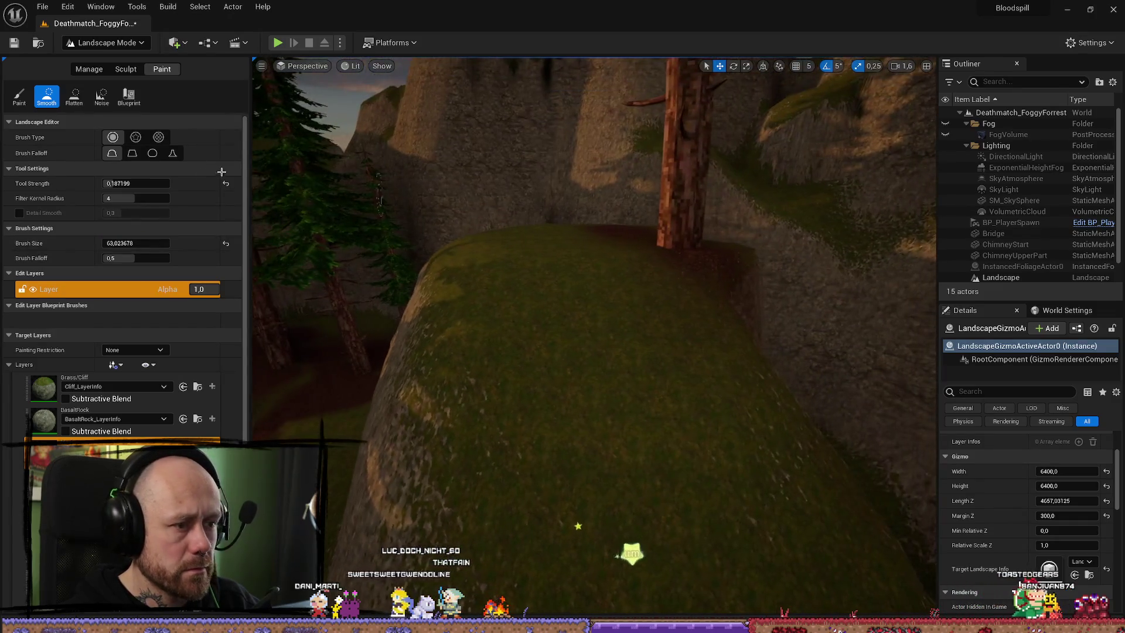
{"action": "left_click_drag", "start_coordinate": [134, 183], "coordinate": [235, 183]}
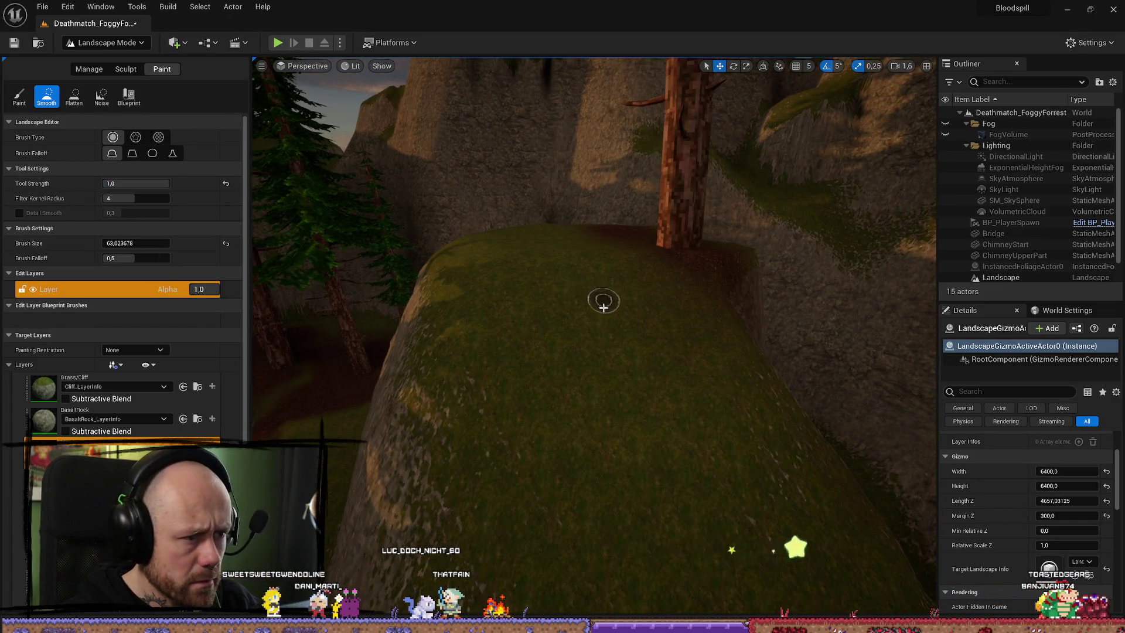
{"action": "left_click", "coordinate": [132, 243]}
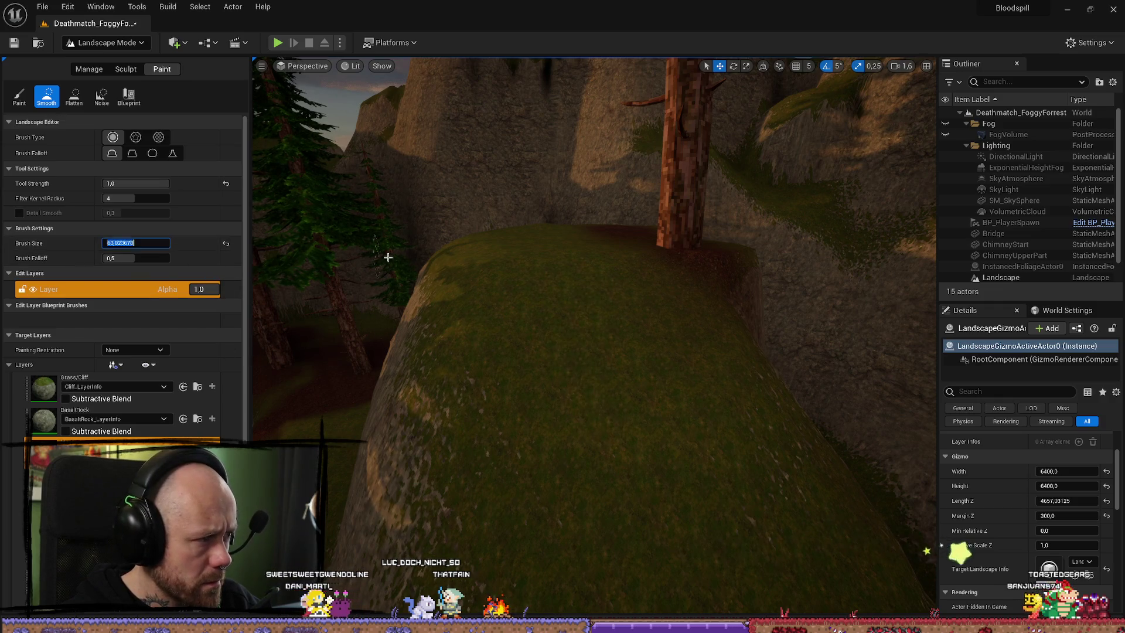
{"action": "type", "text": "100"}
{"action": "key", "text": "Return"}
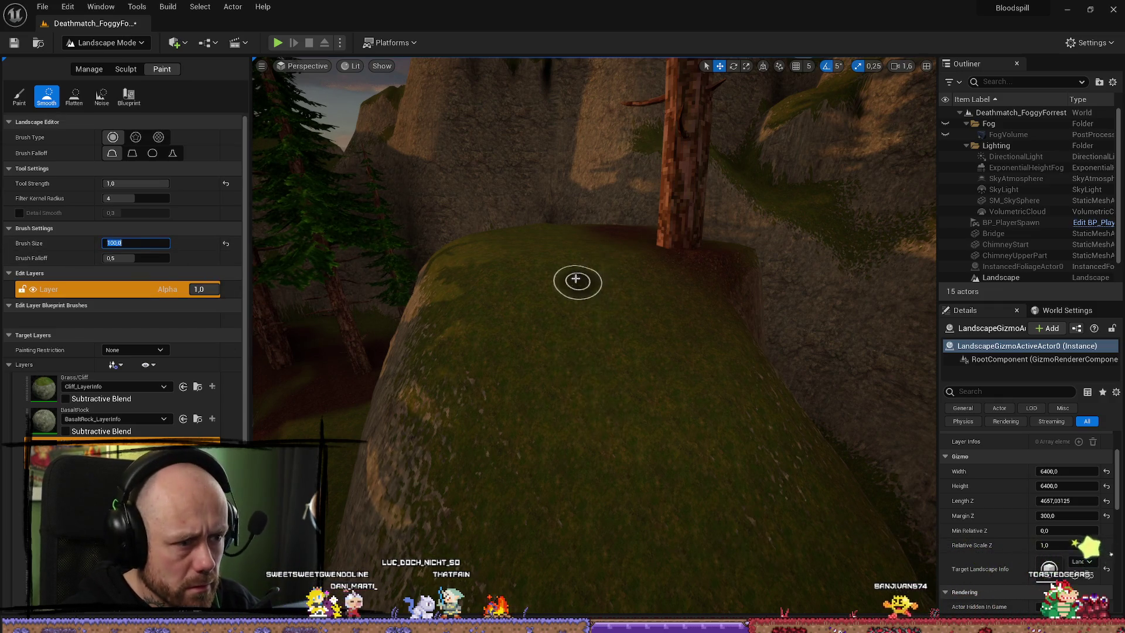
{"action": "left_click", "coordinate": [576, 280]}
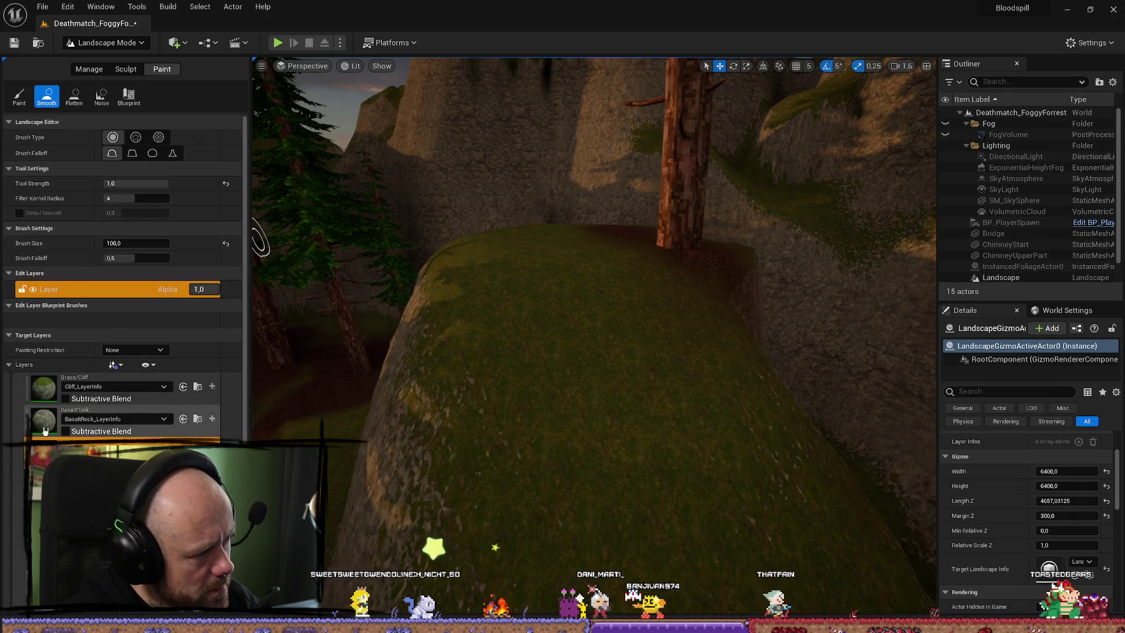
Choose the BasaltRock target layer and confirm a brush size of 150
{"action": "left_click", "coordinate": [117, 411]}
{"action": "scroll", "coordinate": [630, 357], "scroll_direction": "up", "scroll_amount": 5}
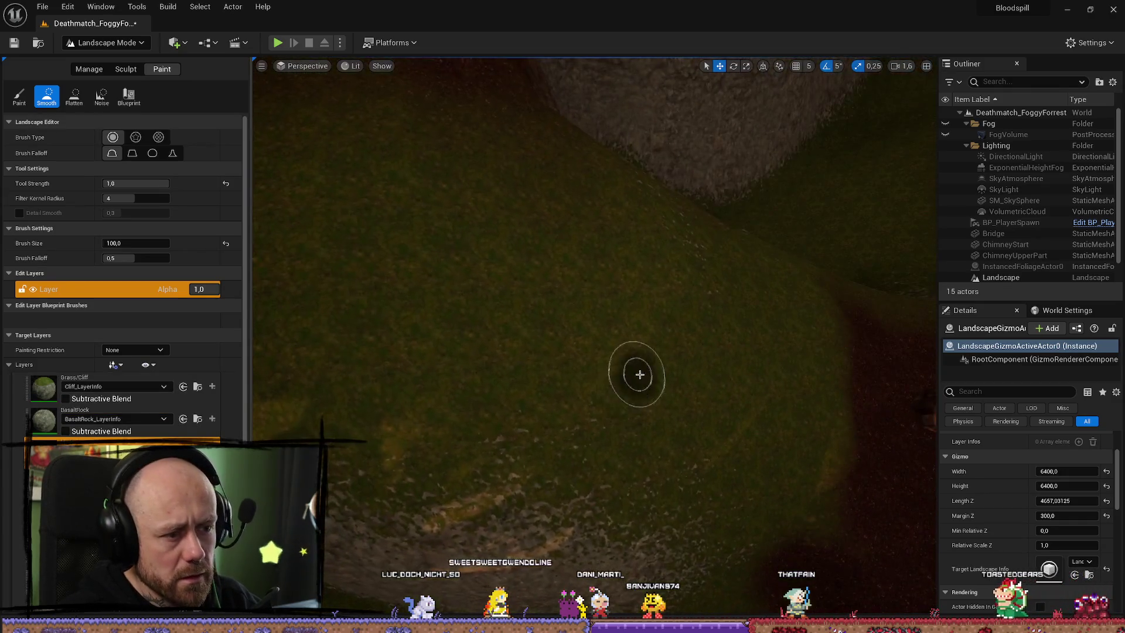
{"action": "scroll", "coordinate": [590, 327], "scroll_direction": "down", "scroll_amount": 5}
{"action": "type", "text": "150"}
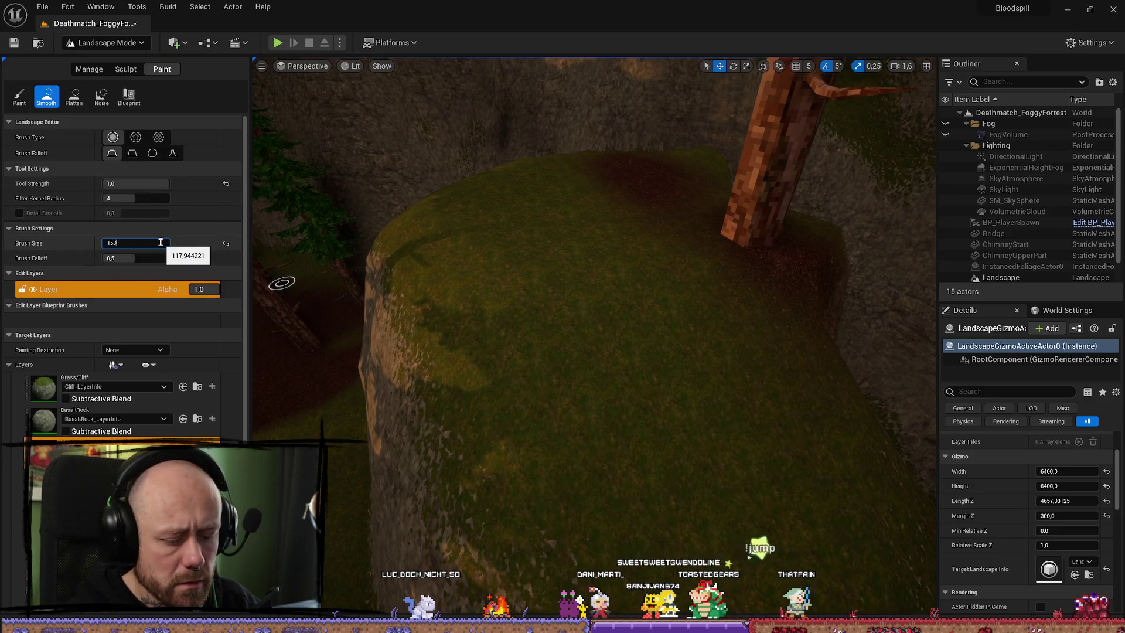
{"action": "key", "text": "Return"}
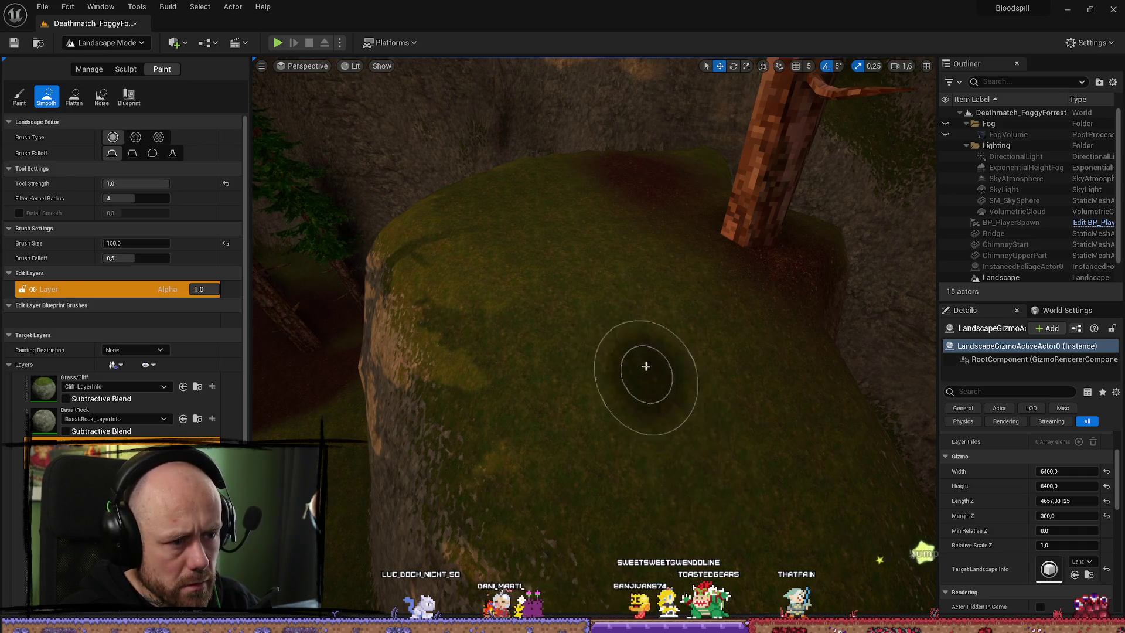
{"action": "scroll", "coordinate": [646, 366], "scroll_direction": "up", "scroll_amount": 3}
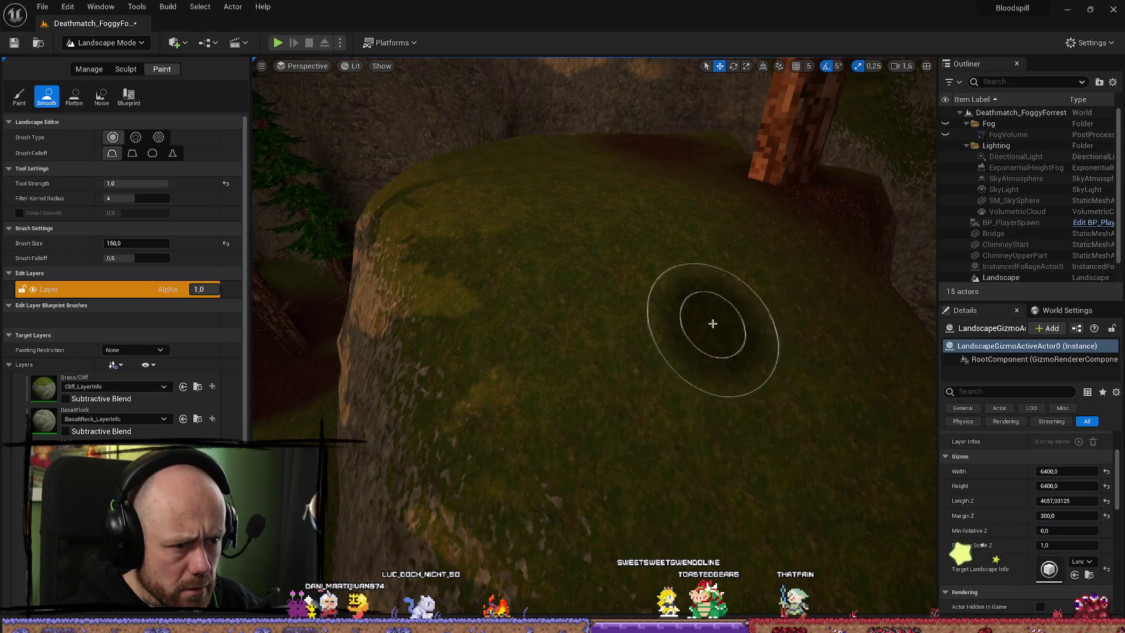
{"action": "scroll", "coordinate": [713, 323], "scroll_direction": "up", "scroll_amount": 3}
{"action": "scroll", "coordinate": [515, 390], "scroll_direction": "up", "scroll_amount": 3}
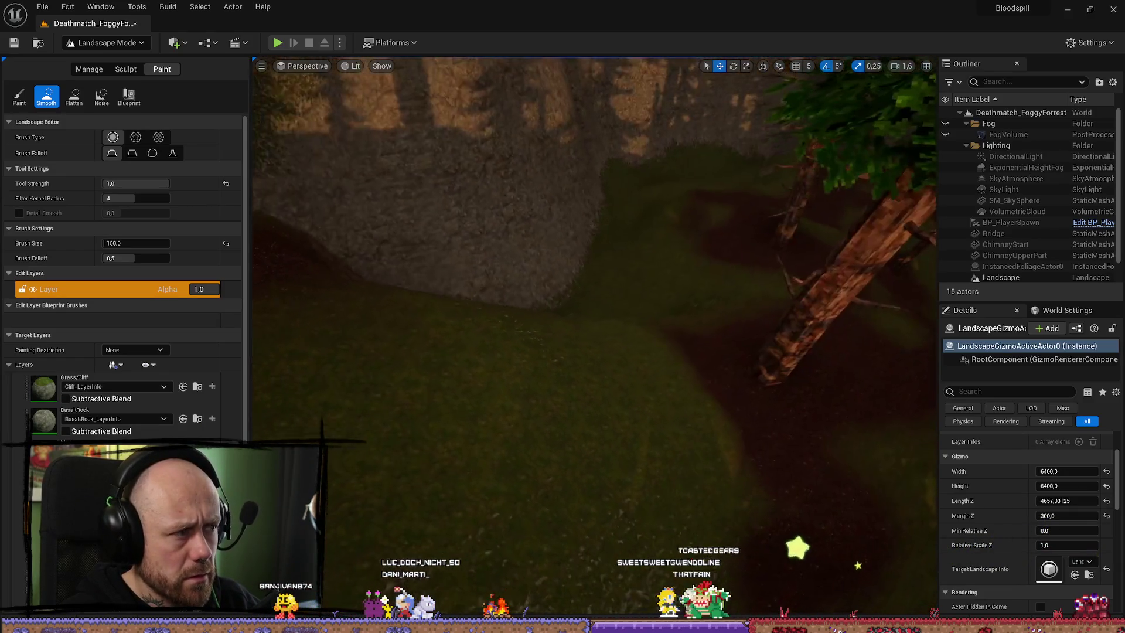
Switch to the Paint tool with a brush size of 50
{"action": "key", "text": "p"}
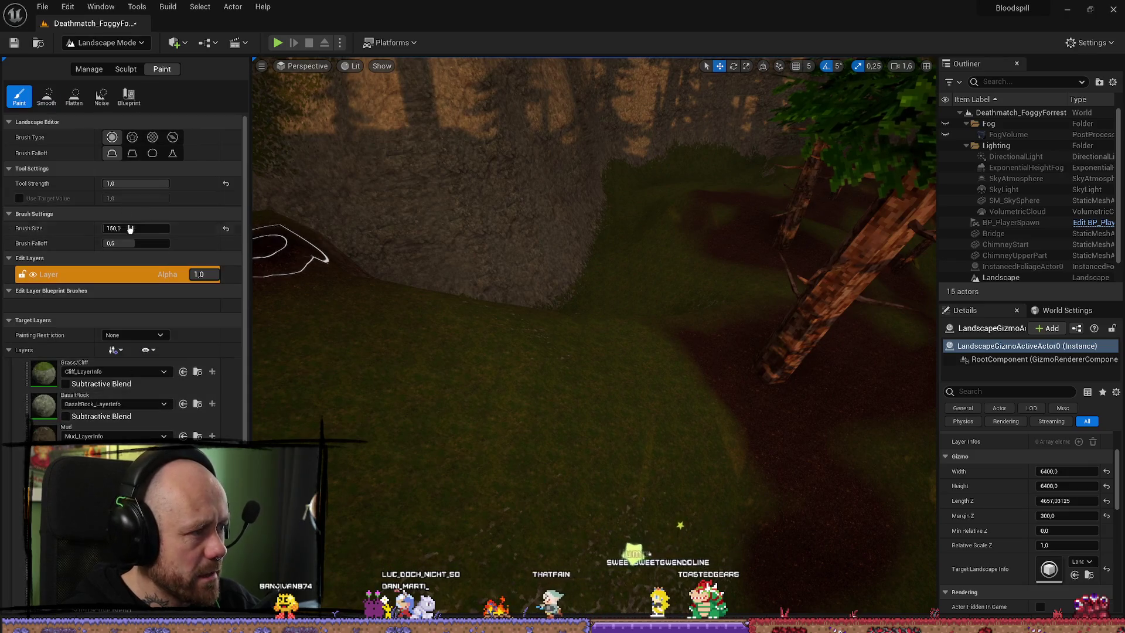
{"action": "left_click", "coordinate": [130, 228]}
{"action": "type", "text": "50"}
{"action": "key", "text": "Return"}
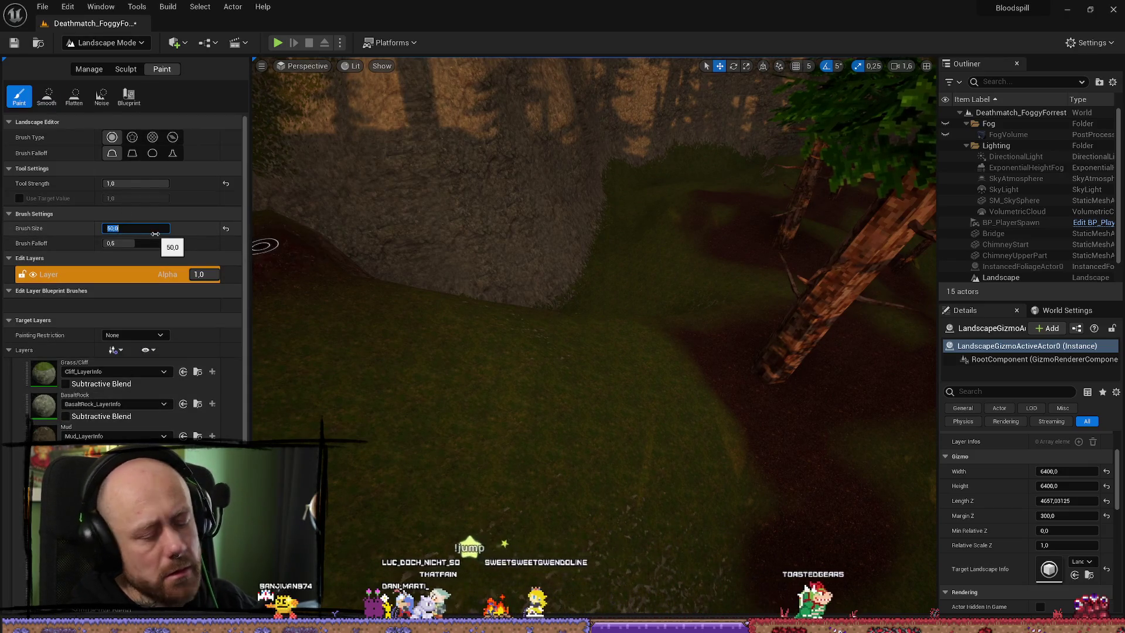
Paint a dark stroke down the mossy rock, then undo it with Ctrl+Z
{"action": "scroll", "coordinate": [533, 381], "scroll_direction": "down", "scroll_amount": 5}
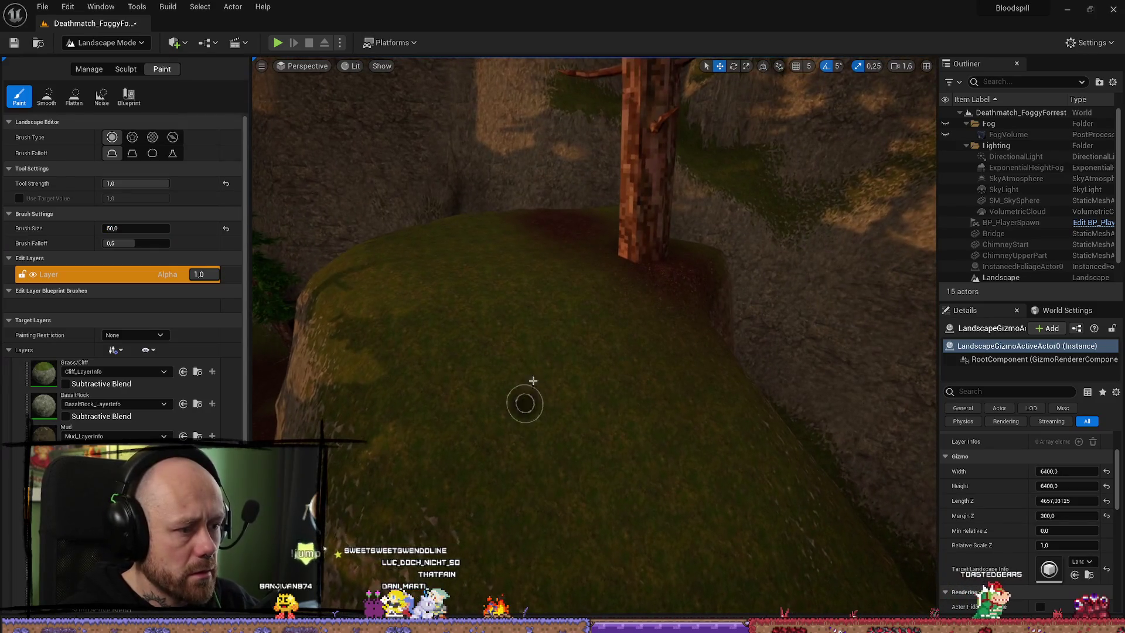
{"action": "mouse_move", "coordinate": [533, 381]}
{"action": "left_mouse_down"}
{"action": "mouse_move", "coordinate": [585, 385]}
{"action": "mouse_move", "coordinate": [637, 498]}
{"action": "left_mouse_up"}
{"action": "scroll", "coordinate": [637, 498], "scroll_direction": "up", "scroll_amount": 5}
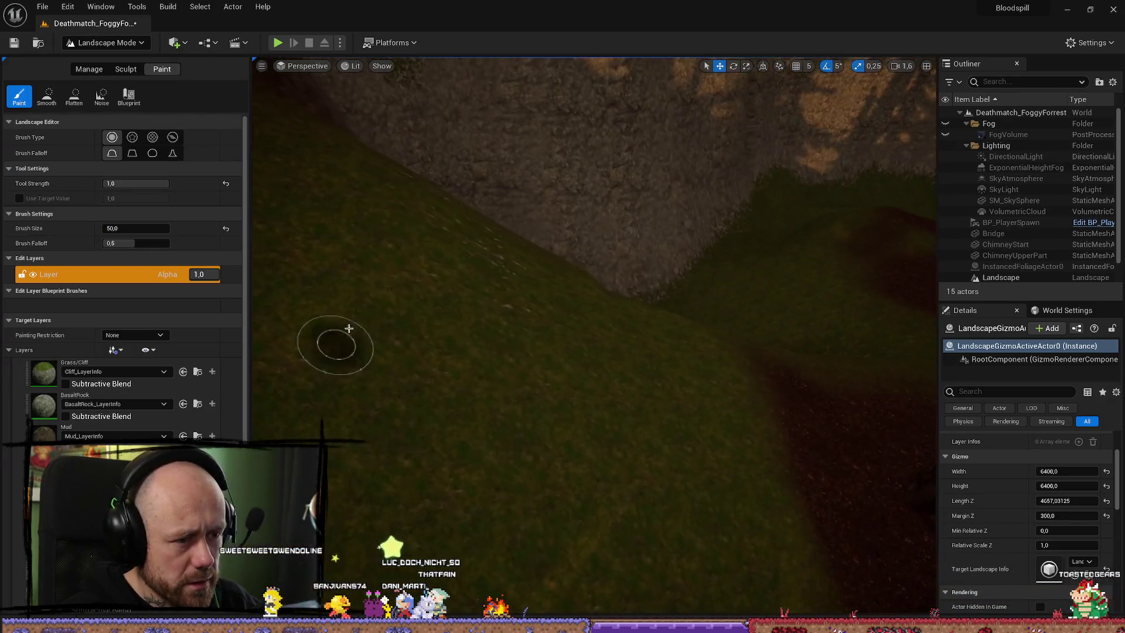
{"action": "scroll", "coordinate": [349, 328], "scroll_direction": "down", "scroll_amount": 5}
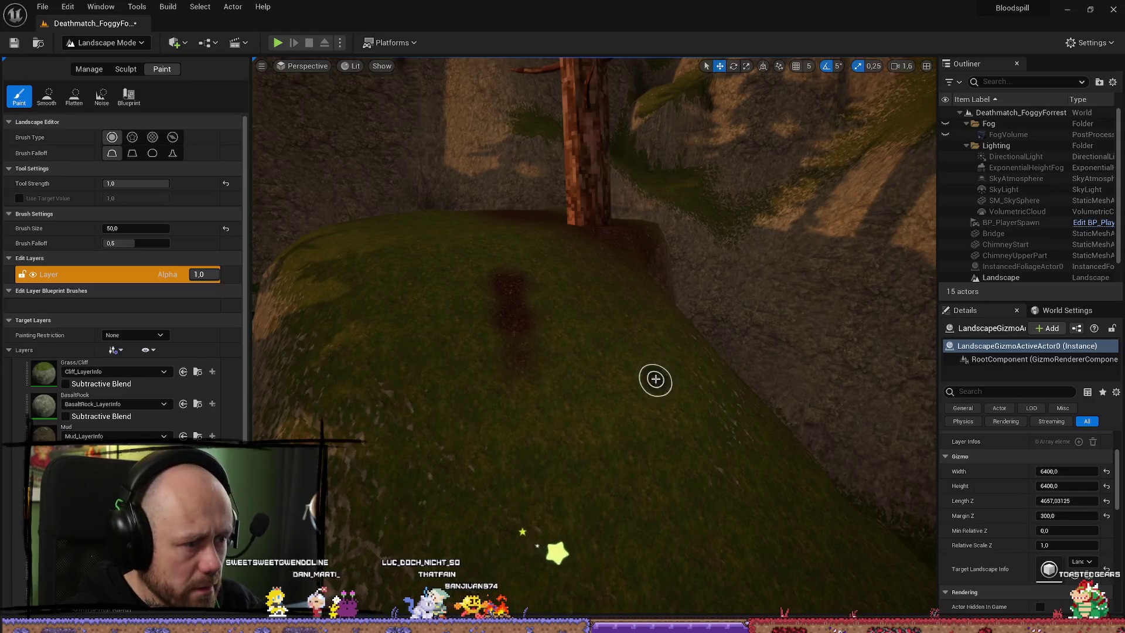
{"action": "key", "text": "ctrl+z"}
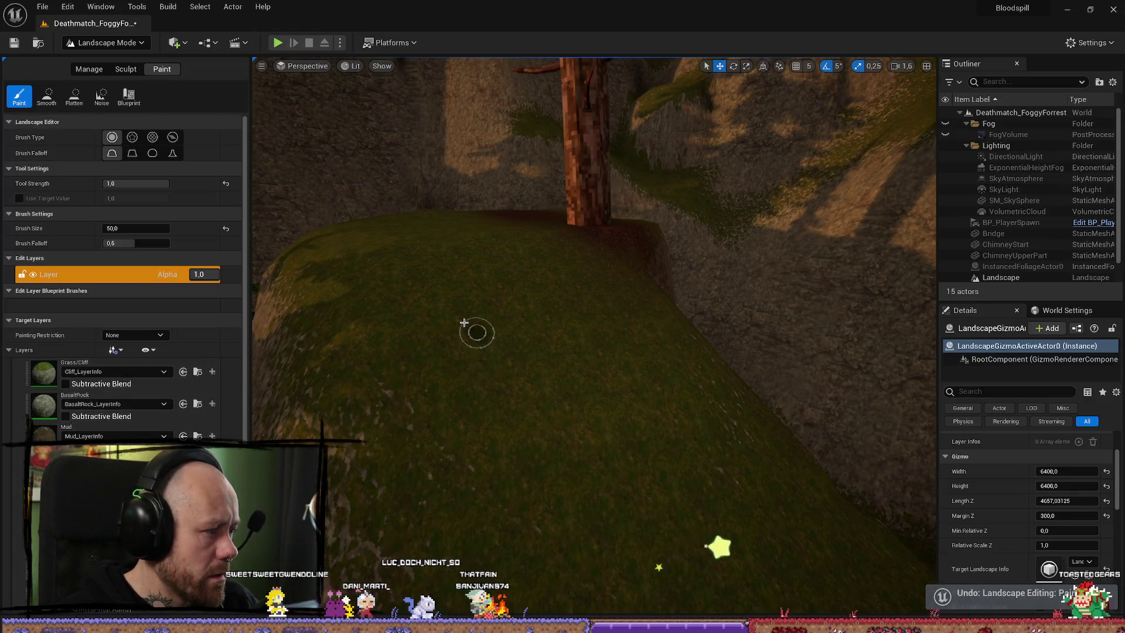
Select the Mud layer and paint mud from the tree down the grassy slope
{"action": "left_click", "coordinate": [117, 427]}
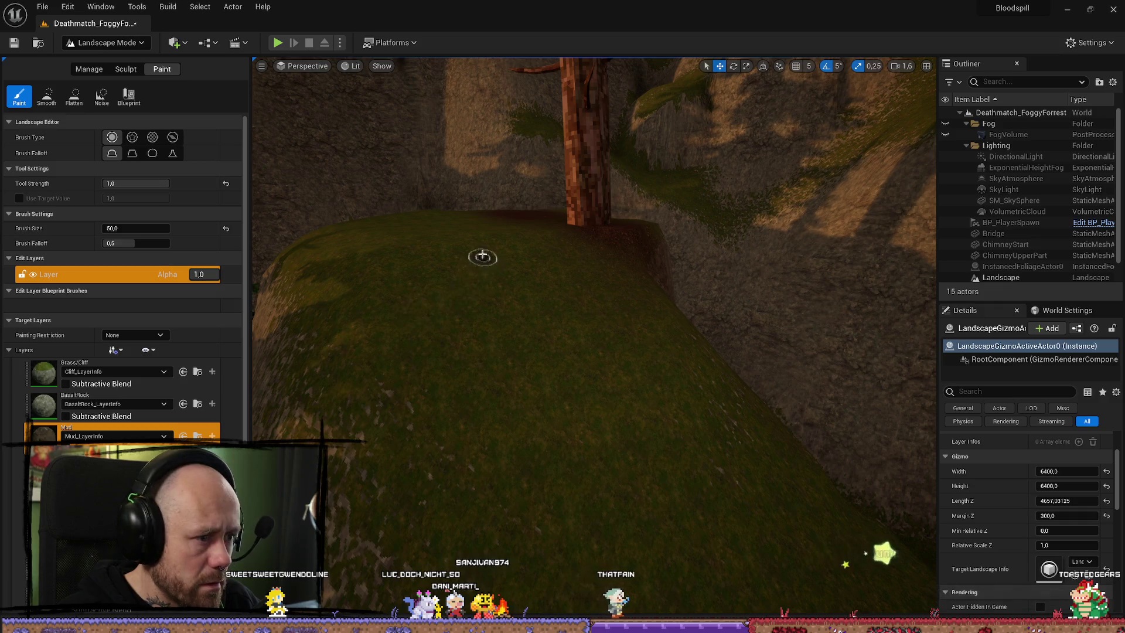
{"action": "left_click", "coordinate": [483, 256]}
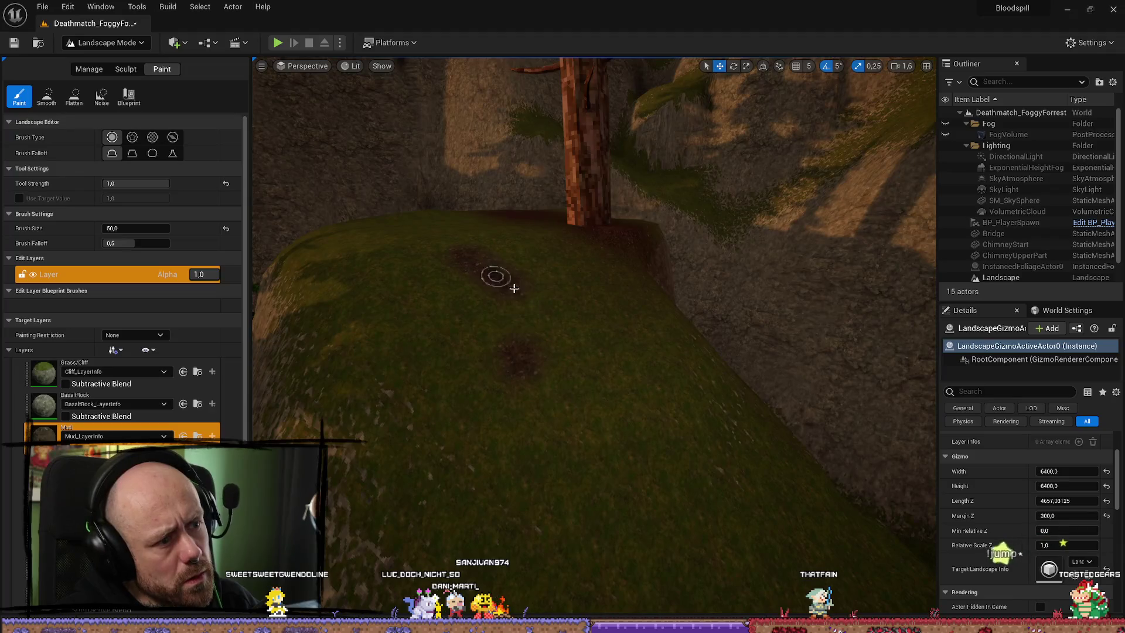
{"action": "left_click_drag", "start_coordinate": [514, 288], "coordinate": [585, 514]}
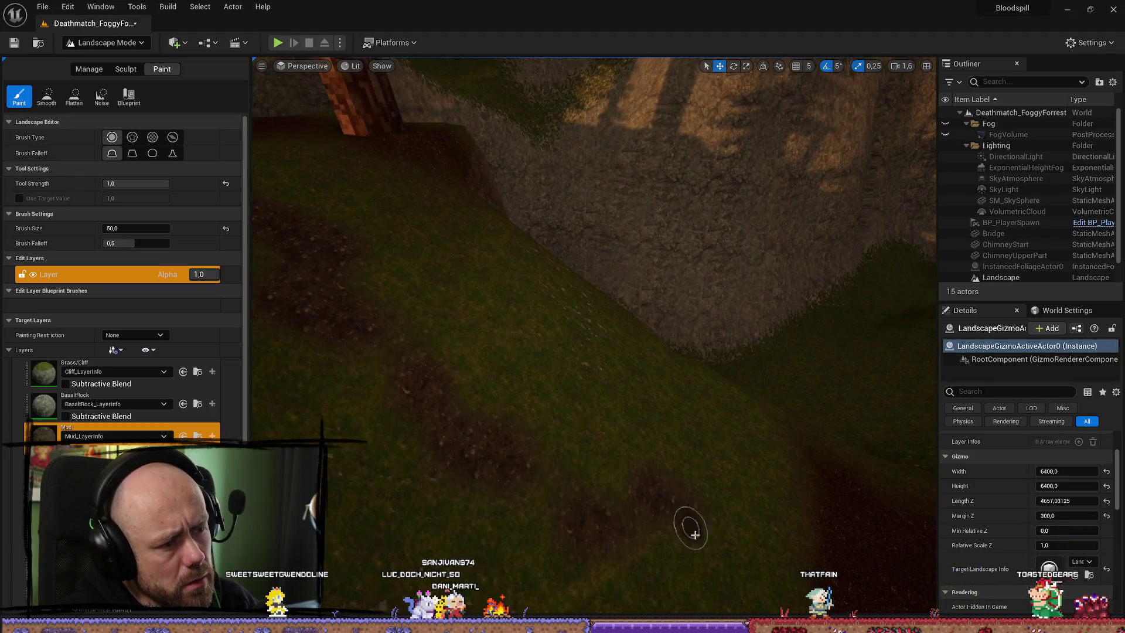
Fly toward the tree trunk and zoom around to inspect the new mud patches
{"action": "key", "text": "d"}
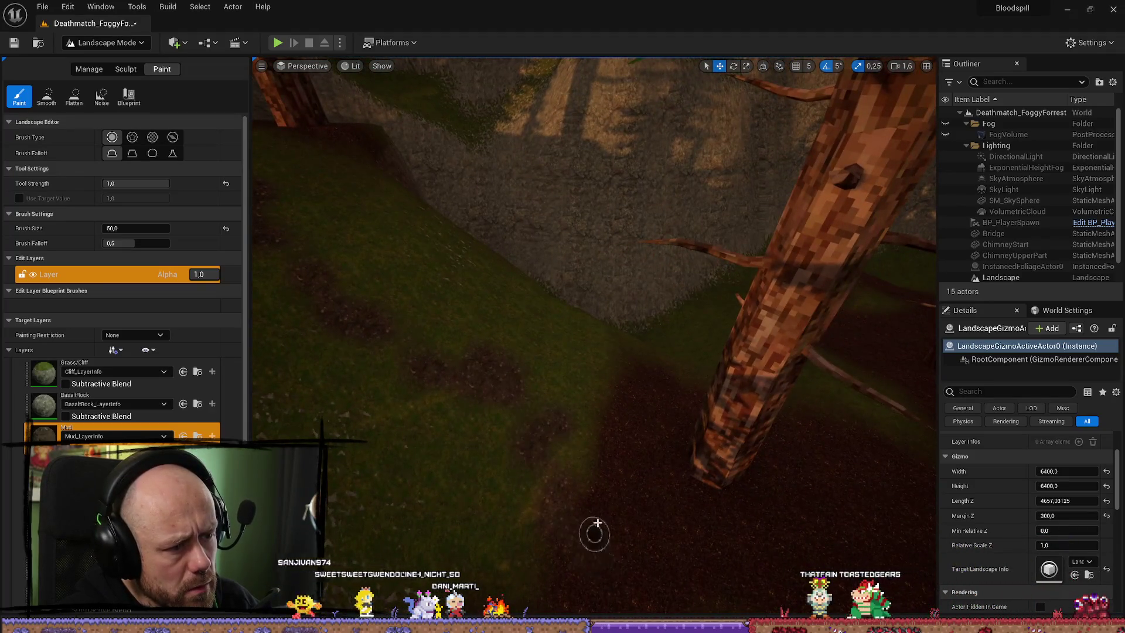
{"action": "scroll", "coordinate": [595, 533], "scroll_direction": "down", "scroll_amount": 10}
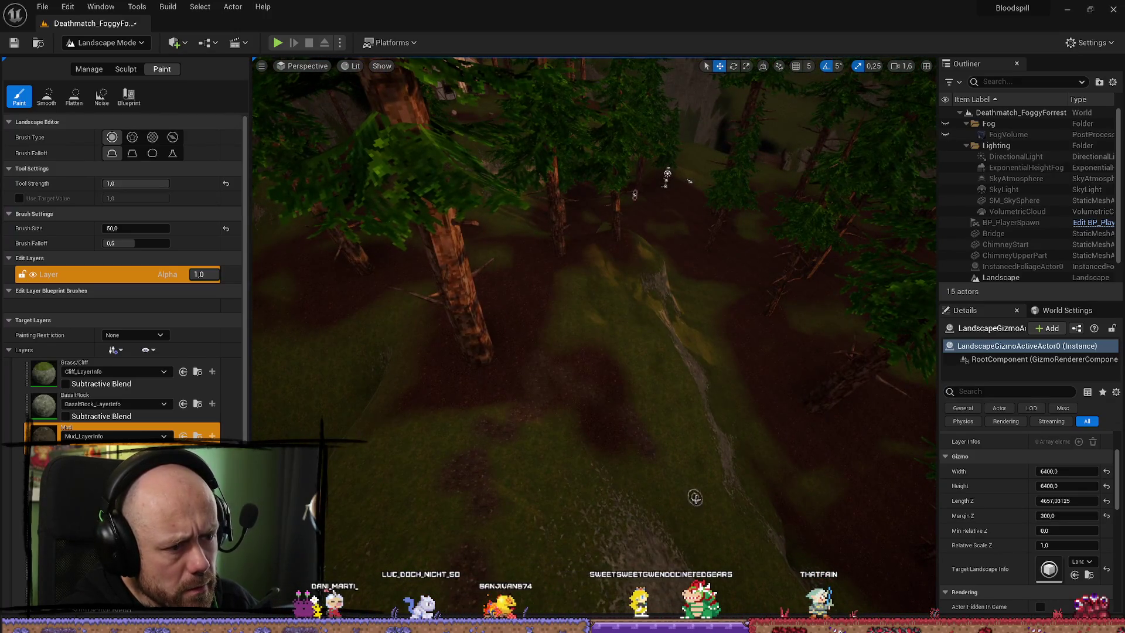
{"action": "scroll", "coordinate": [611, 402], "scroll_direction": "up", "scroll_amount": 5}
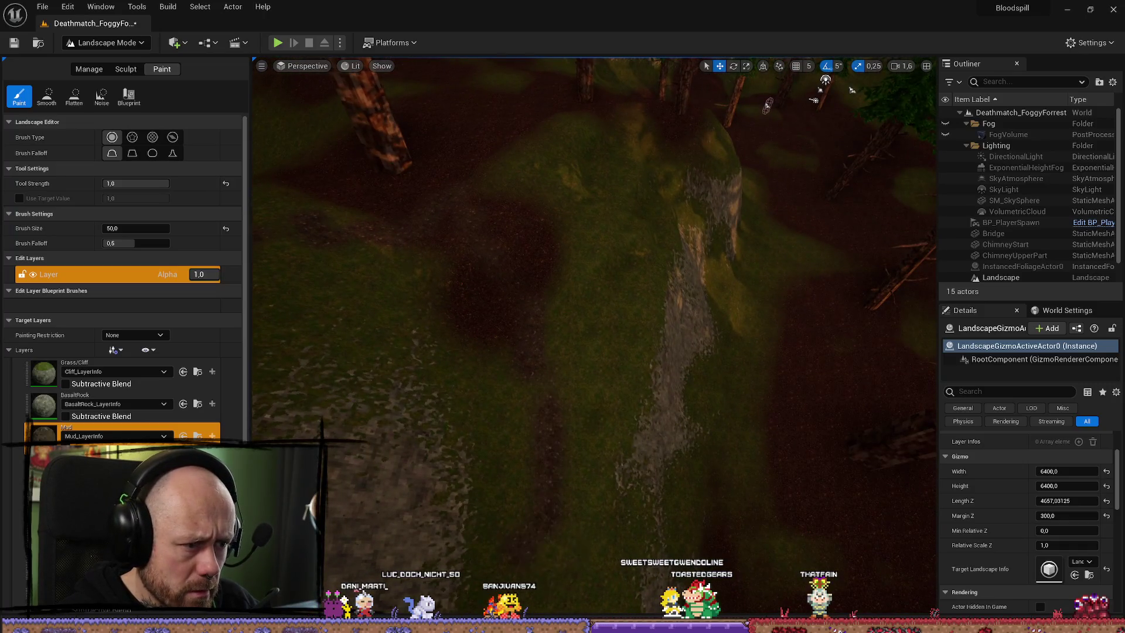
{"action": "scroll", "coordinate": [604, 373], "scroll_direction": "up", "scroll_amount": 5}
{"action": "scroll", "coordinate": [467, 381], "scroll_direction": "down", "scroll_amount": 5}
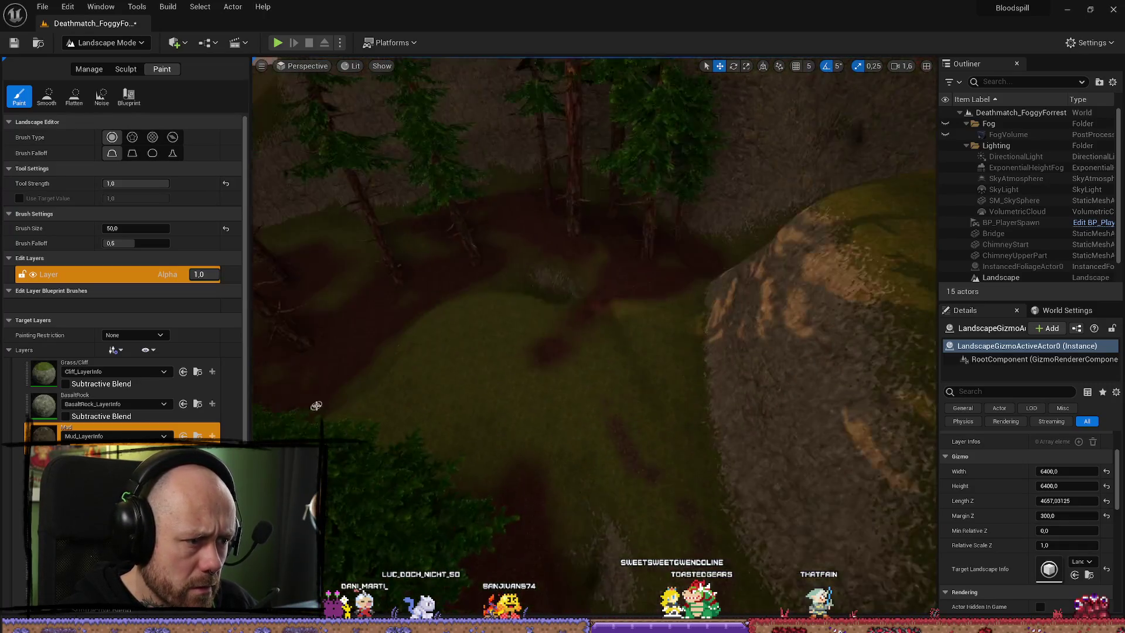
{"action": "scroll", "coordinate": [731, 554], "scroll_direction": "up", "scroll_amount": 5}
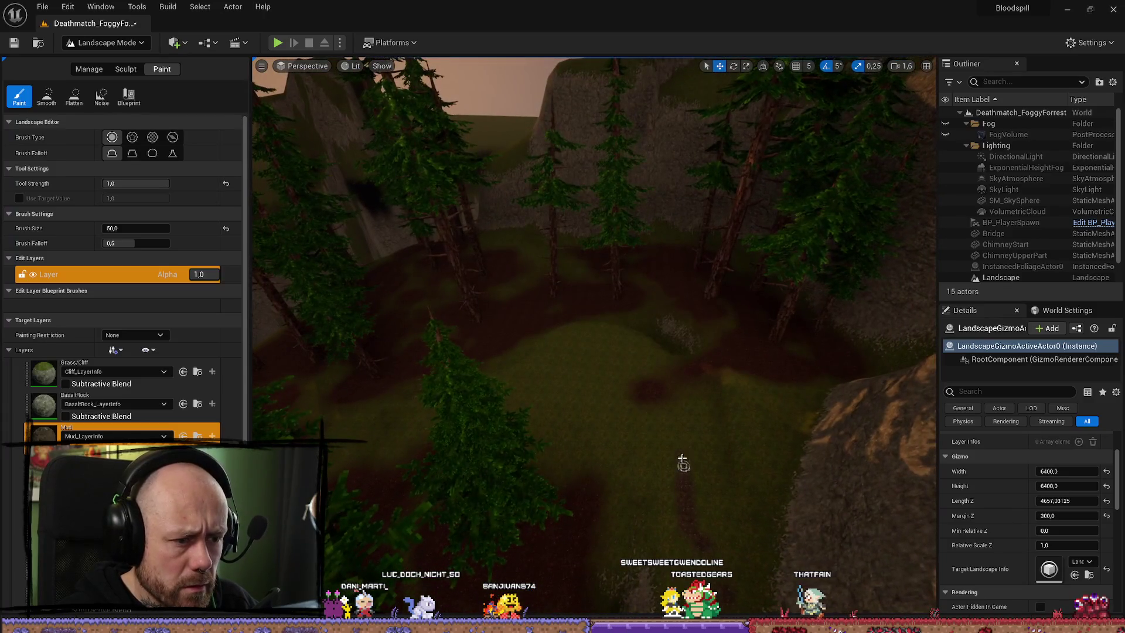
{"action": "scroll", "coordinate": [598, 352], "scroll_direction": "up", "scroll_amount": 5}
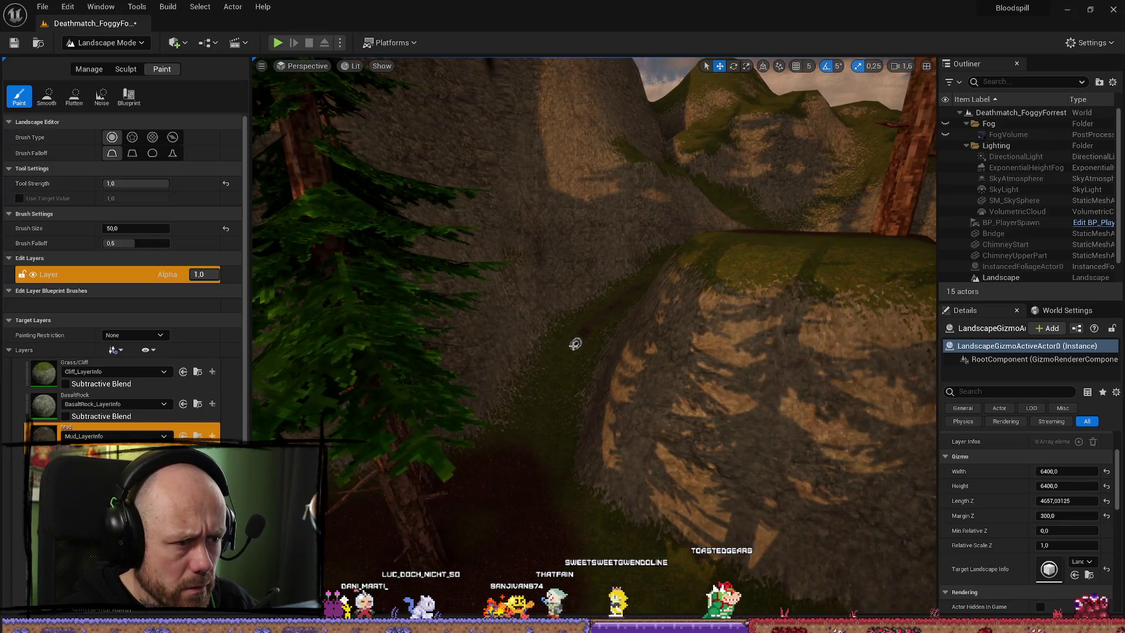
{"action": "scroll", "coordinate": [618, 329], "scroll_direction": "up", "scroll_amount": 5}
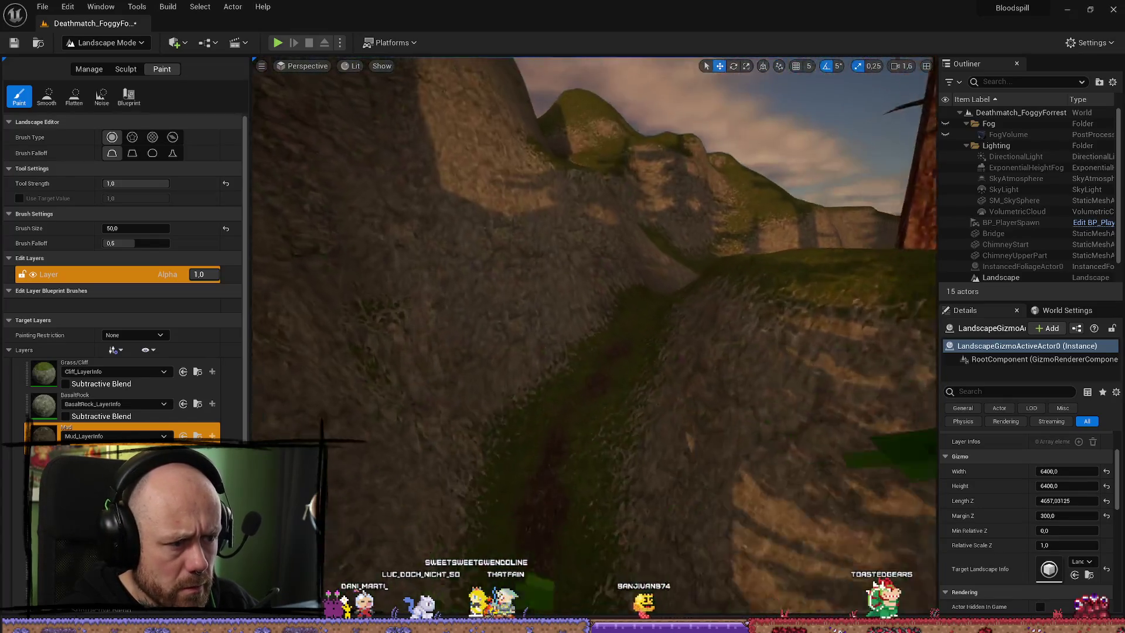
{"action": "scroll", "coordinate": [553, 452], "scroll_direction": "up", "scroll_amount": 5}
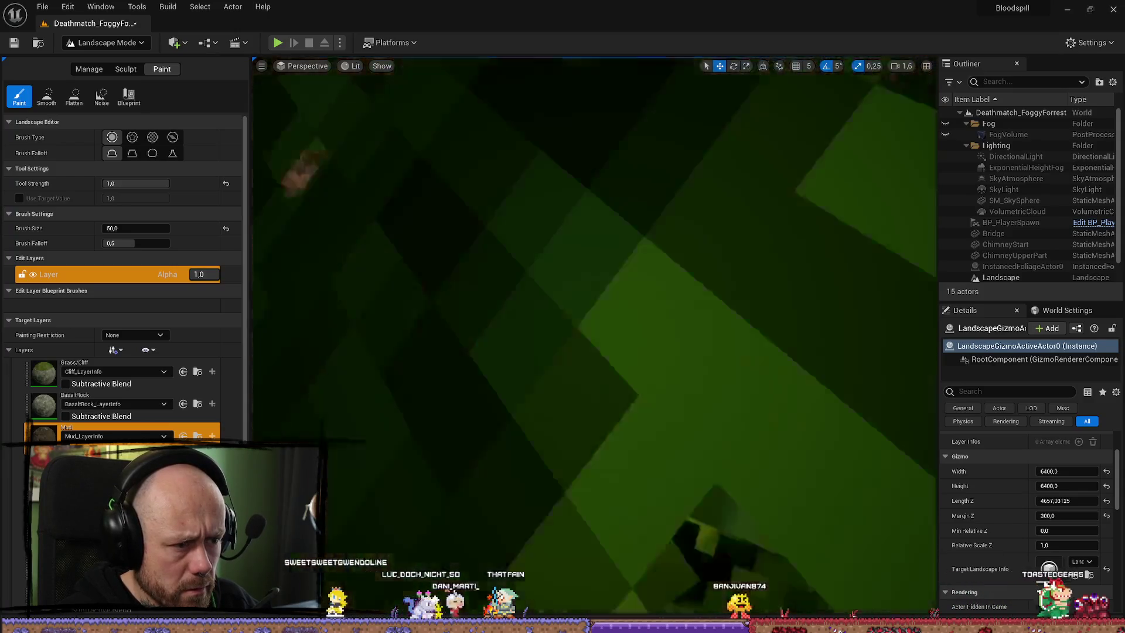
{"action": "scroll", "coordinate": [585, 432], "scroll_direction": "down", "scroll_amount": 5}
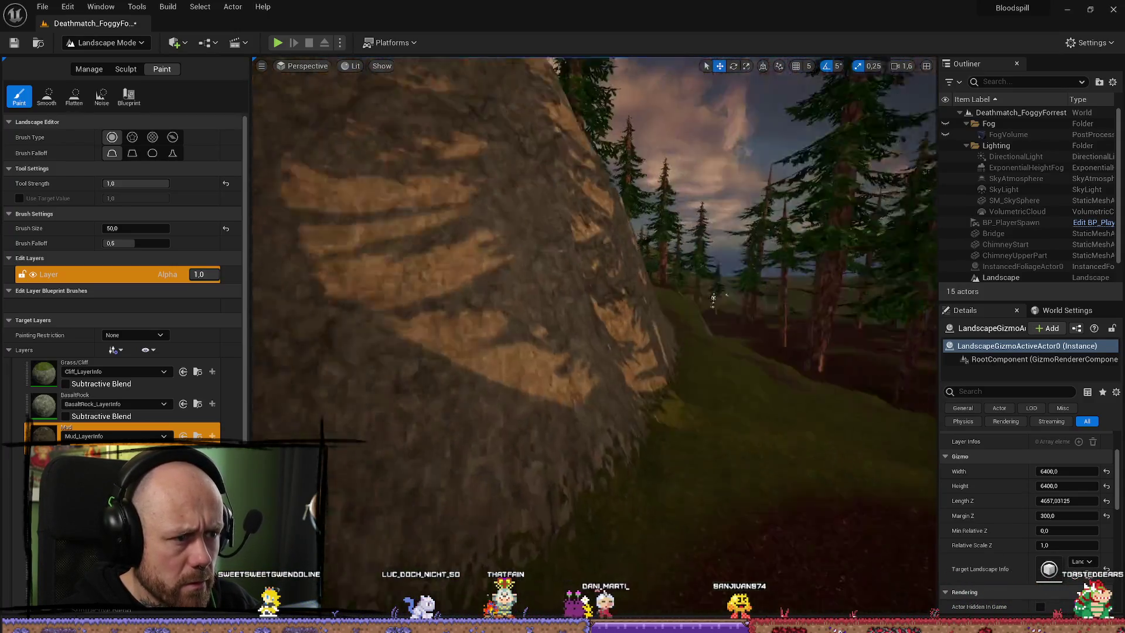
{"action": "scroll", "coordinate": [546, 271], "scroll_direction": "up", "scroll_amount": 5}
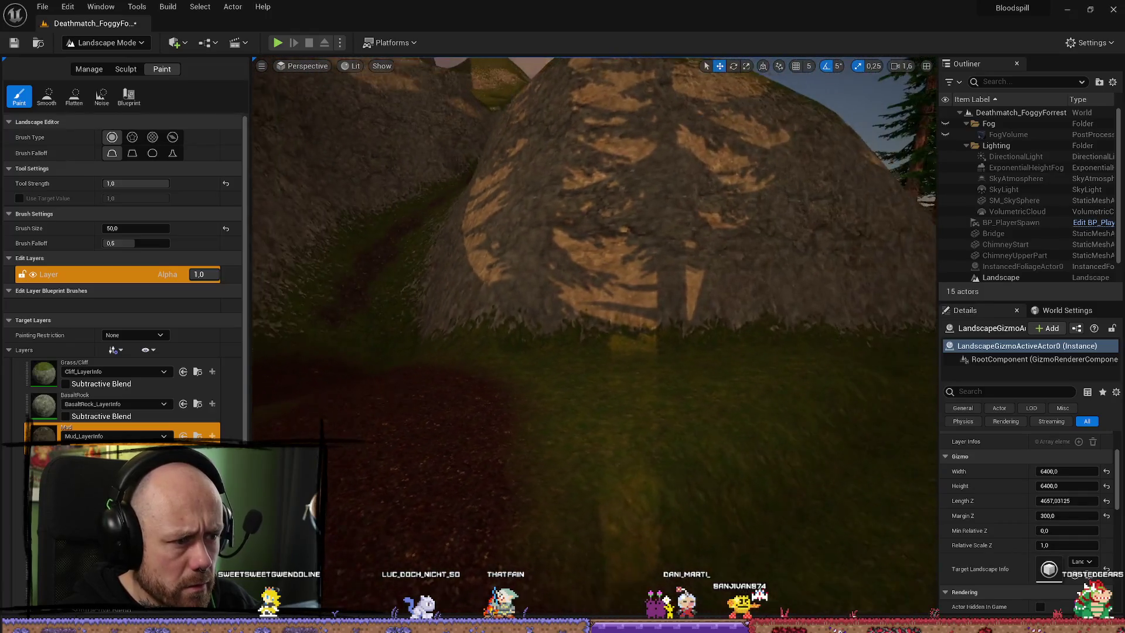
{"action": "scroll", "coordinate": [525, 377], "scroll_direction": "down", "scroll_amount": 3}
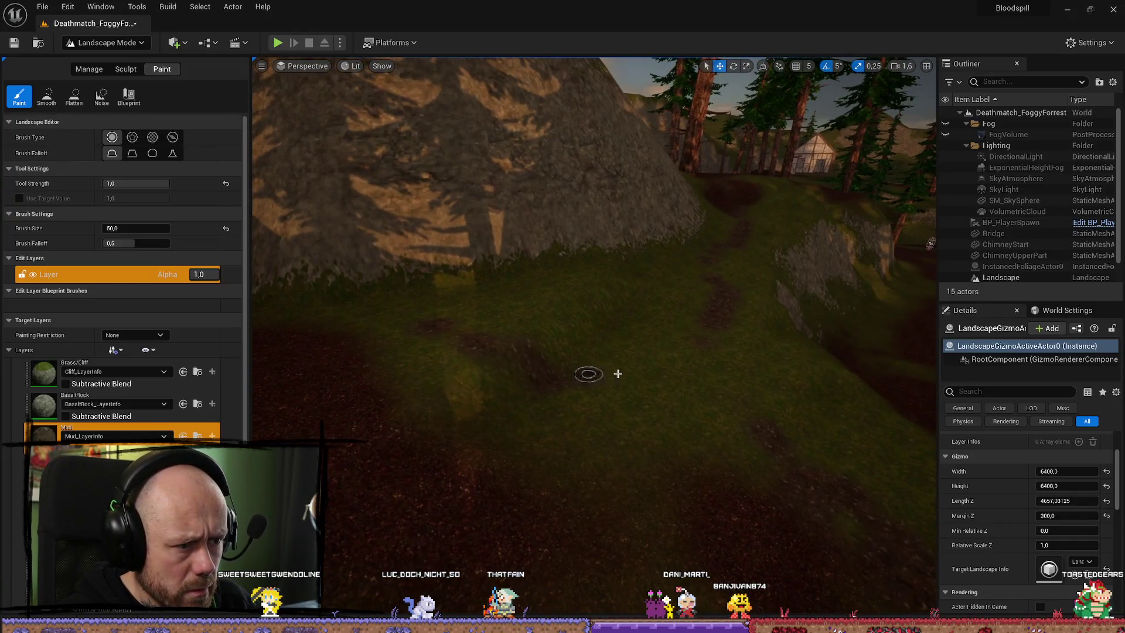
{"action": "scroll", "coordinate": [565, 355], "scroll_direction": "up", "scroll_amount": 3}
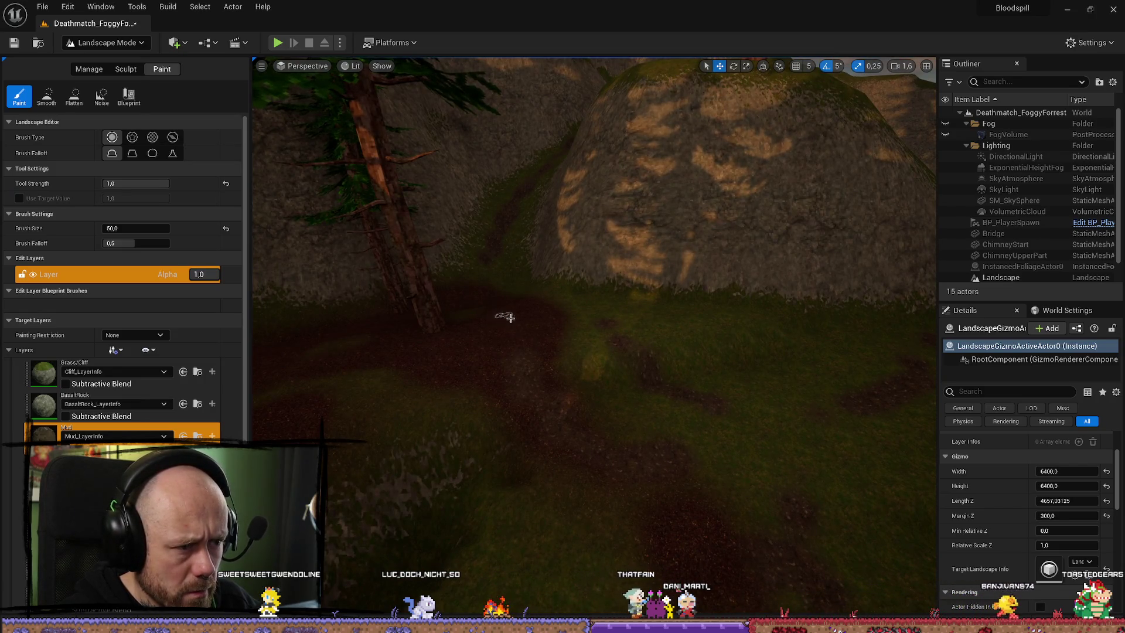
{"action": "scroll", "coordinate": [645, 362], "scroll_direction": "down", "scroll_amount": 6}
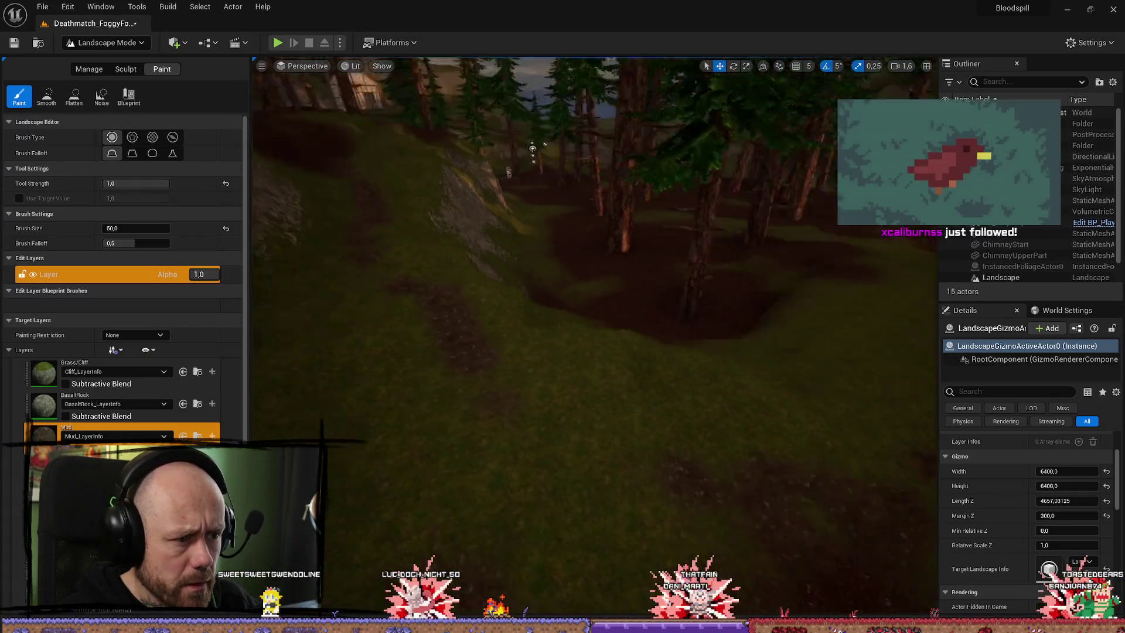
{"action": "mouse_move", "coordinate": [638, 362]}
{"action": "left_mouse_down"}
{"action": "mouse_move", "coordinate": [639, 351]}
{"action": "mouse_move", "coordinate": [639, 376]}
{"action": "mouse_move", "coordinate": [639, 362]}
{"action": "left_mouse_up"}
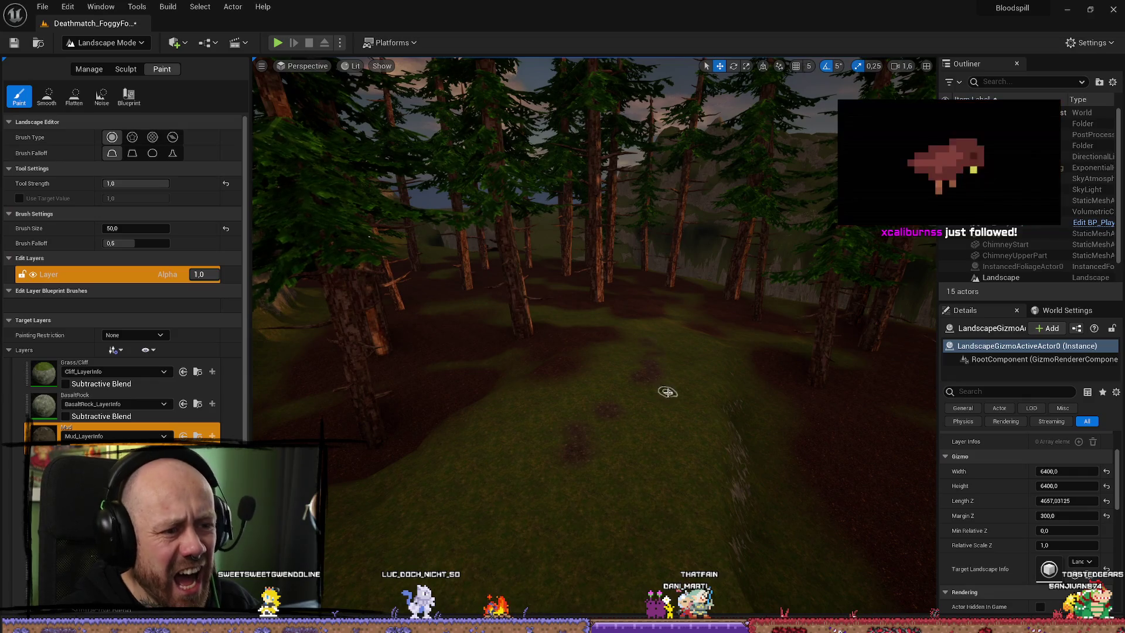
{"action": "left_click_drag", "start_coordinate": [591, 450], "coordinate": [657, 423]}
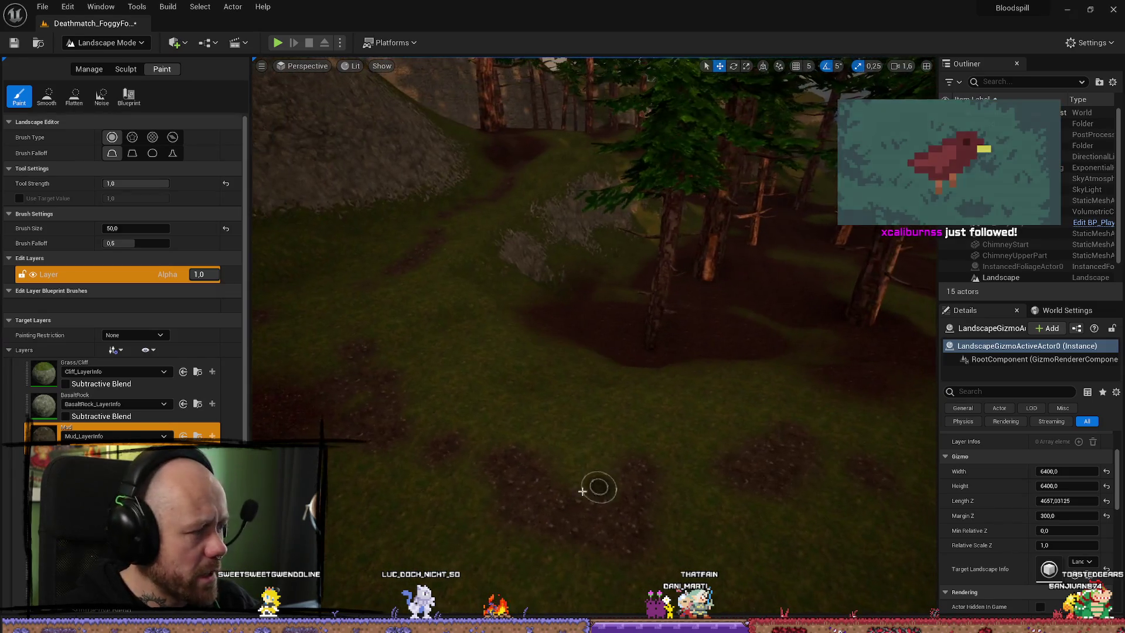
{"action": "left_click_drag", "start_coordinate": [595, 485], "coordinate": [410, 504]}
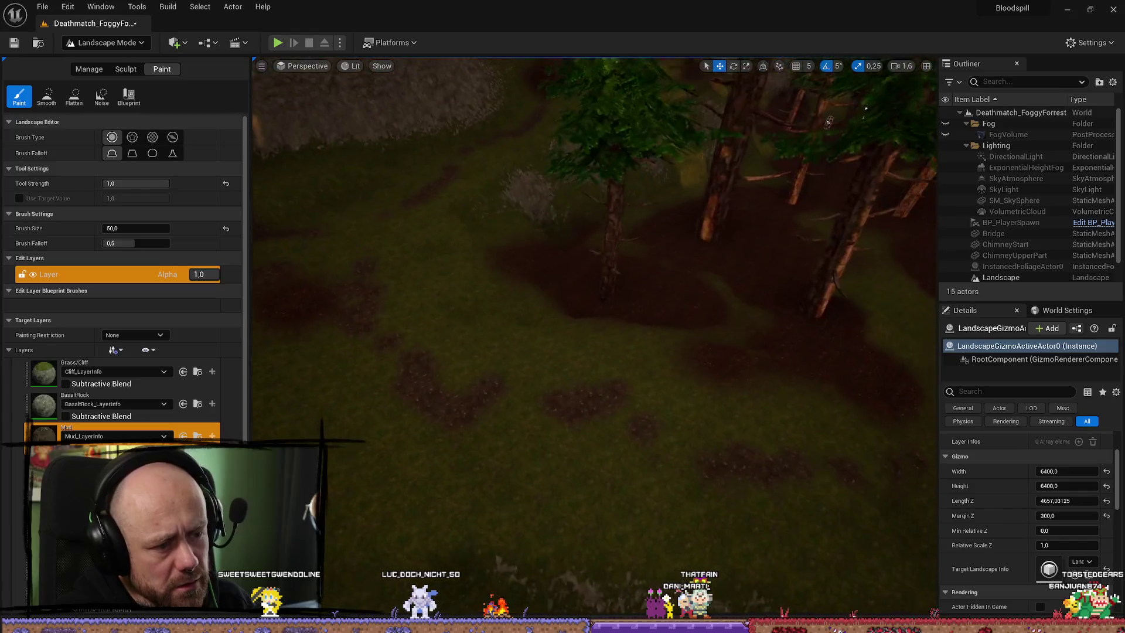
{"action": "mouse_move", "coordinate": [586, 352]}
{"action": "left_mouse_down"}
{"action": "mouse_move", "coordinate": [586, 258]}
{"action": "mouse_move", "coordinate": [586, 352]}
{"action": "mouse_move", "coordinate": [651, 442]}
{"action": "mouse_move", "coordinate": [600, 336]}
{"action": "mouse_move", "coordinate": [645, 389]}
{"action": "mouse_move", "coordinate": [587, 382]}
{"action": "mouse_move", "coordinate": [592, 357]}
{"action": "mouse_move", "coordinate": [654, 345]}
{"action": "left_mouse_up"}
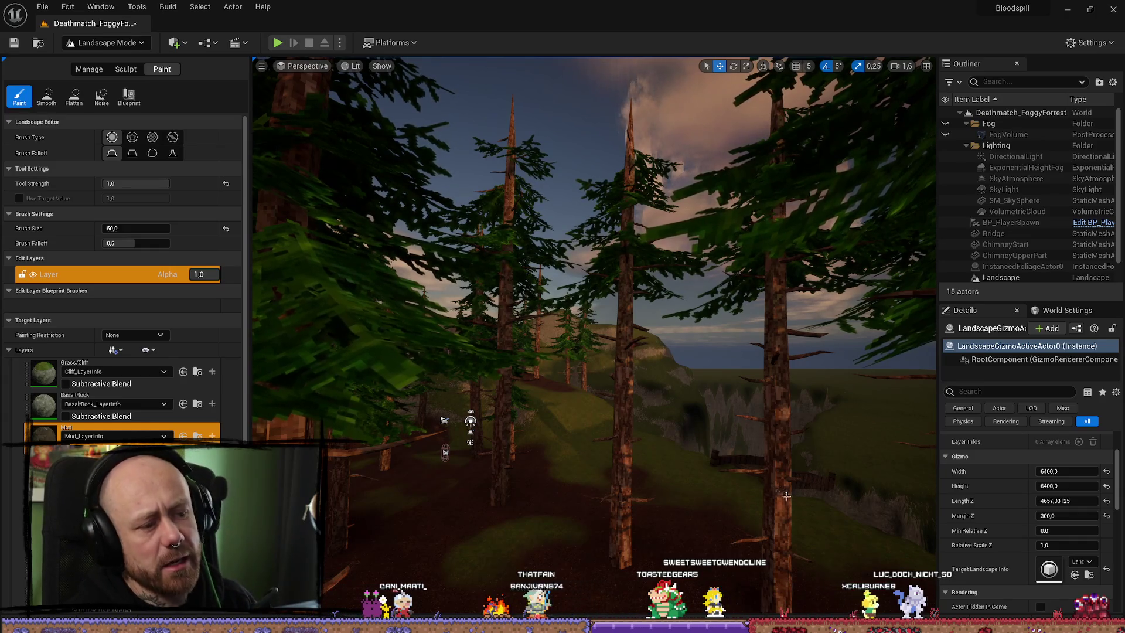
{"action": "scroll", "coordinate": [747, 484], "scroll_direction": "up", "scroll_amount": 5}
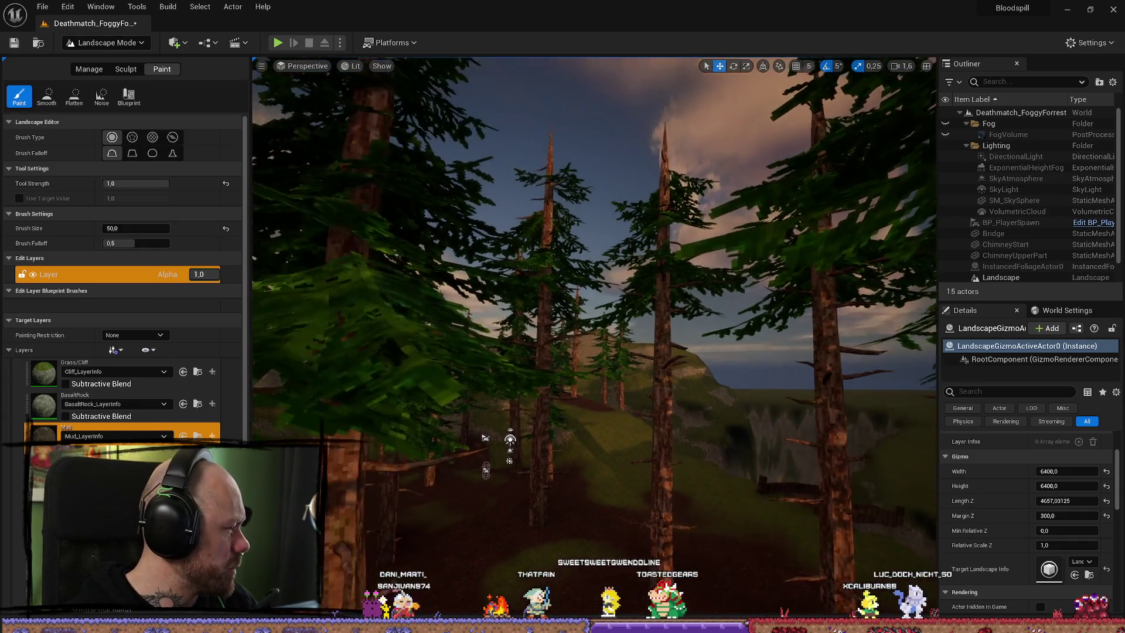
{"action": "key", "text": "w"}
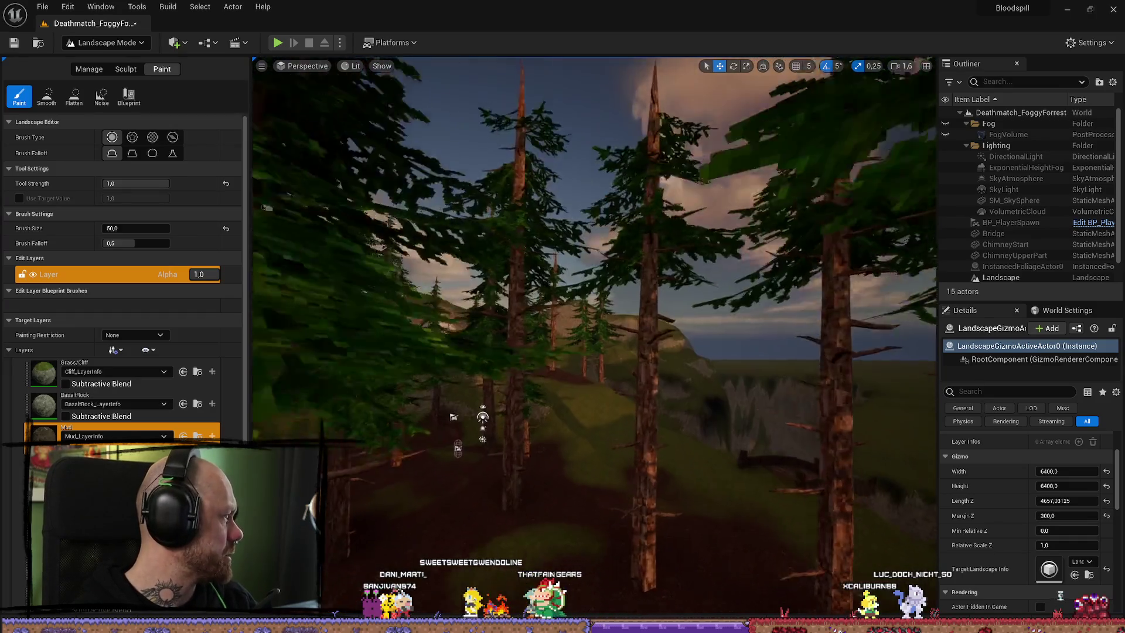
{"action": "scroll", "coordinate": [738, 459], "scroll_direction": "up", "scroll_amount": 3}
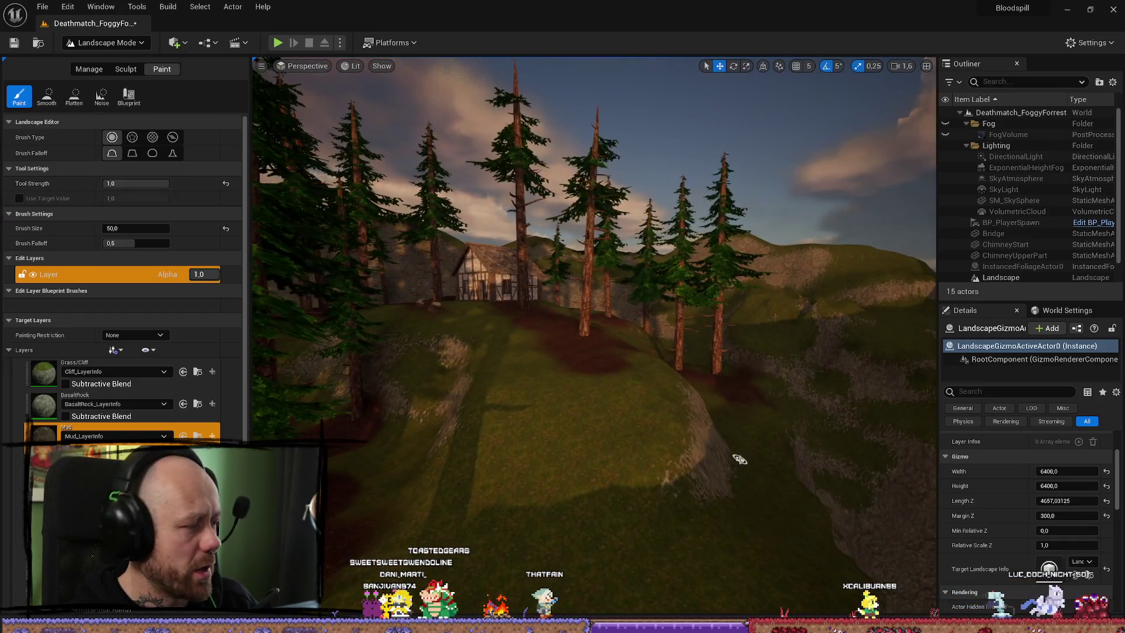
{"action": "left_click_drag", "start_coordinate": [739, 459], "coordinate": [894, 381]}
{"action": "key", "text": "w"}
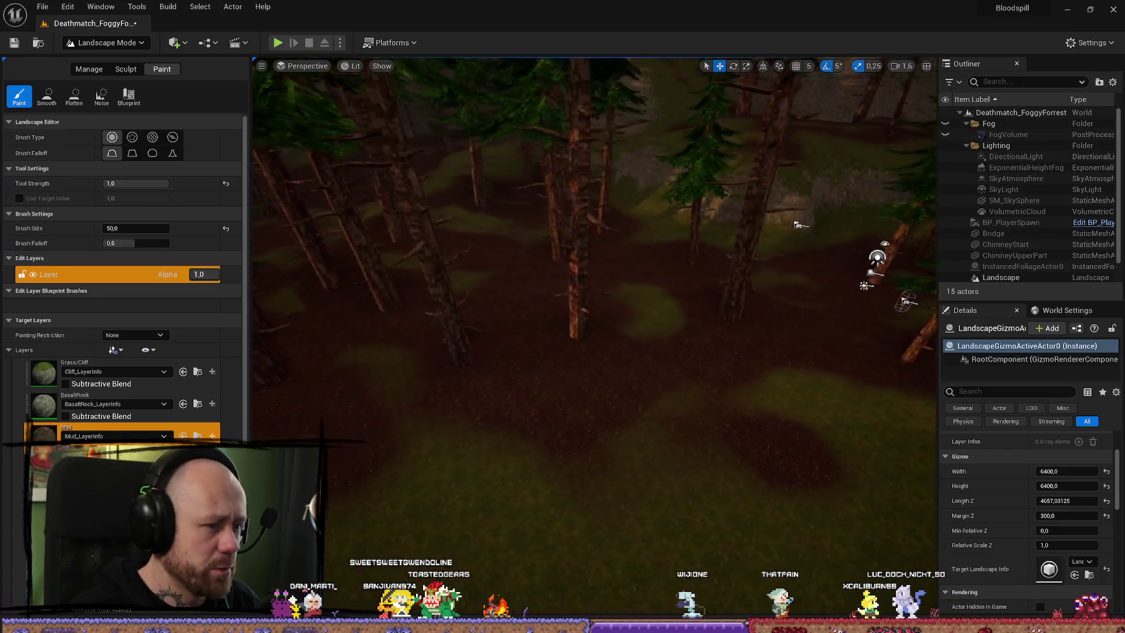
{"action": "key", "text": "s"}
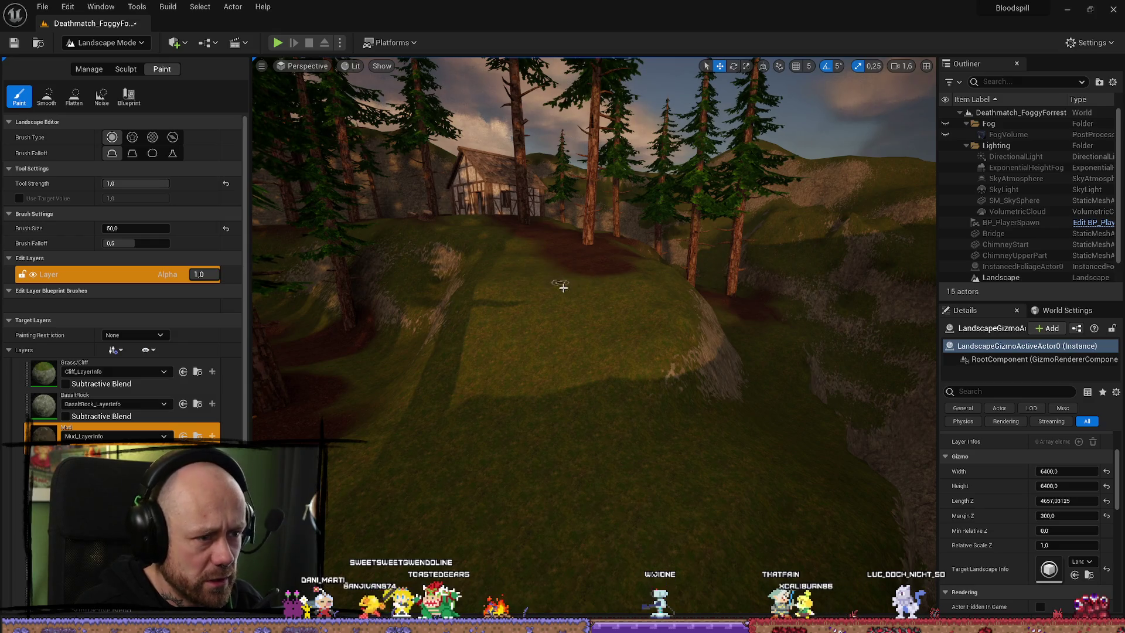
{"action": "left_click_drag", "start_coordinate": [563, 283], "coordinate": [567, 340]}
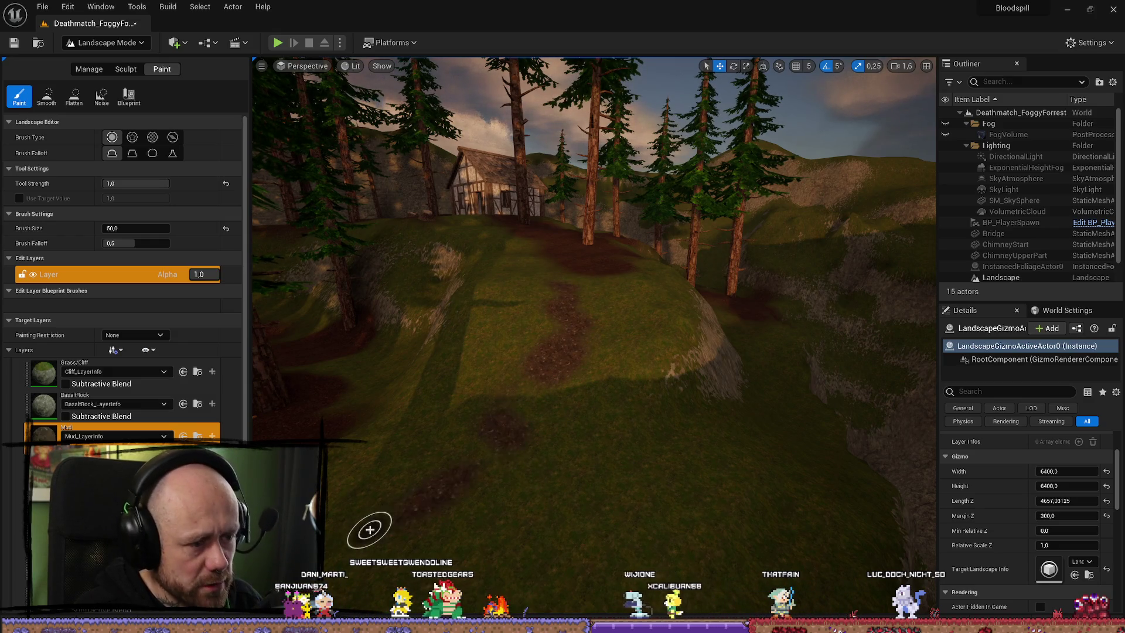
{"action": "key", "text": "w"}
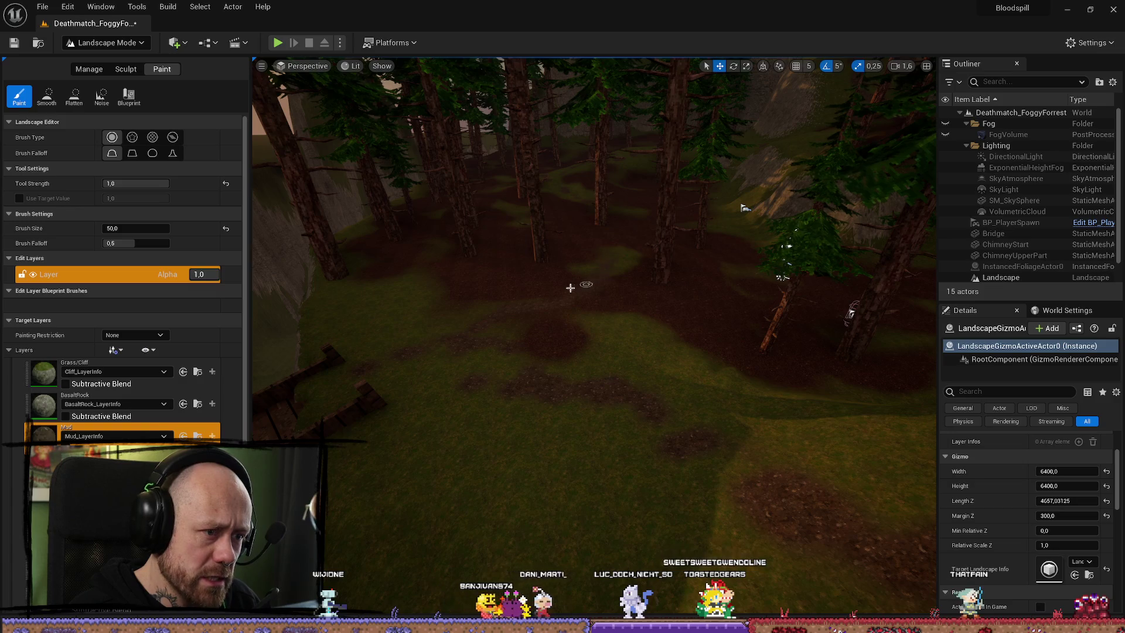
{"action": "left_click_drag", "start_coordinate": [617, 362], "coordinate": [677, 289]}
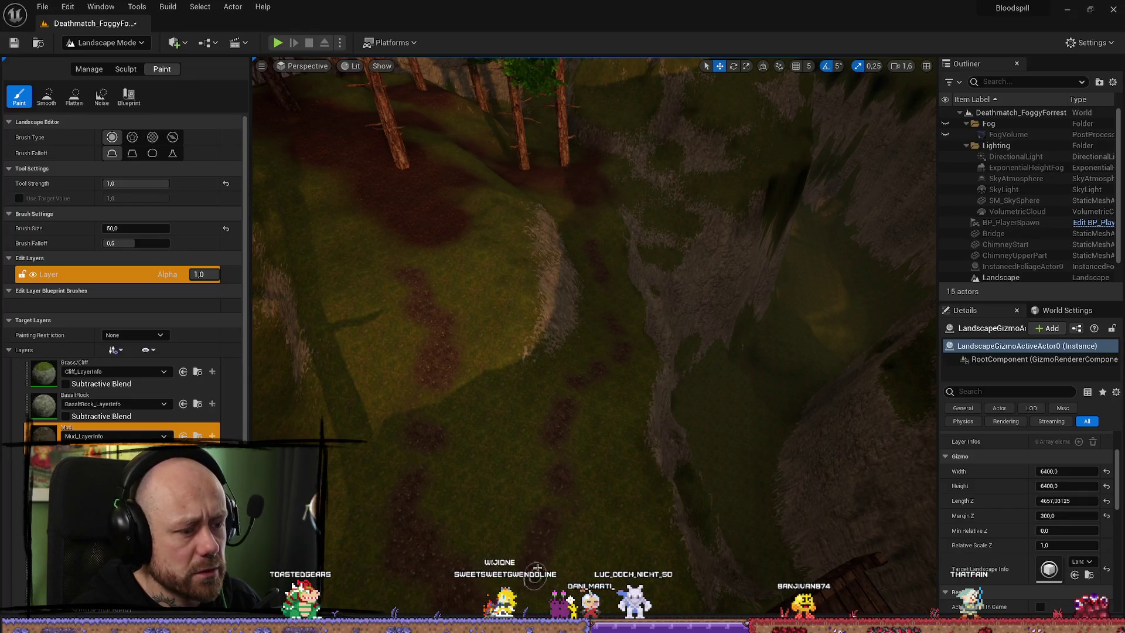
{"action": "mouse_move", "coordinate": [612, 370]}
{"action": "left_mouse_down"}
{"action": "mouse_move", "coordinate": [726, 296]}
{"action": "mouse_move", "coordinate": [715, 362]}
{"action": "left_mouse_up"}
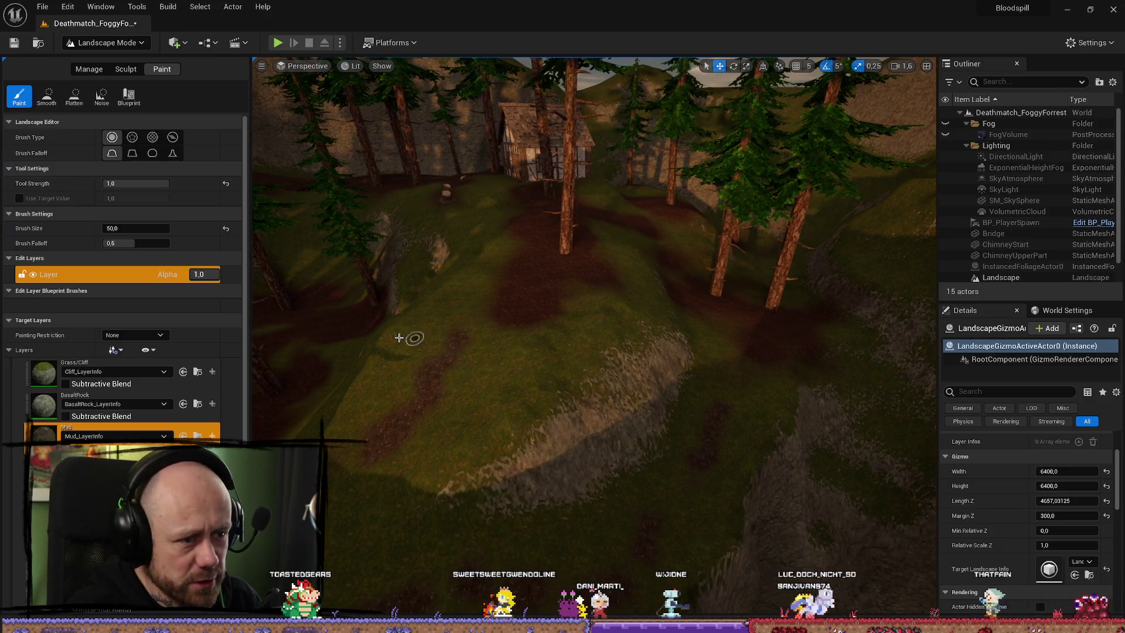
{"action": "mouse_move", "coordinate": [731, 412]}
{"action": "left_mouse_down"}
{"action": "mouse_move", "coordinate": [736, 320]}
{"action": "mouse_move", "coordinate": [742, 359]}
{"action": "left_mouse_up"}
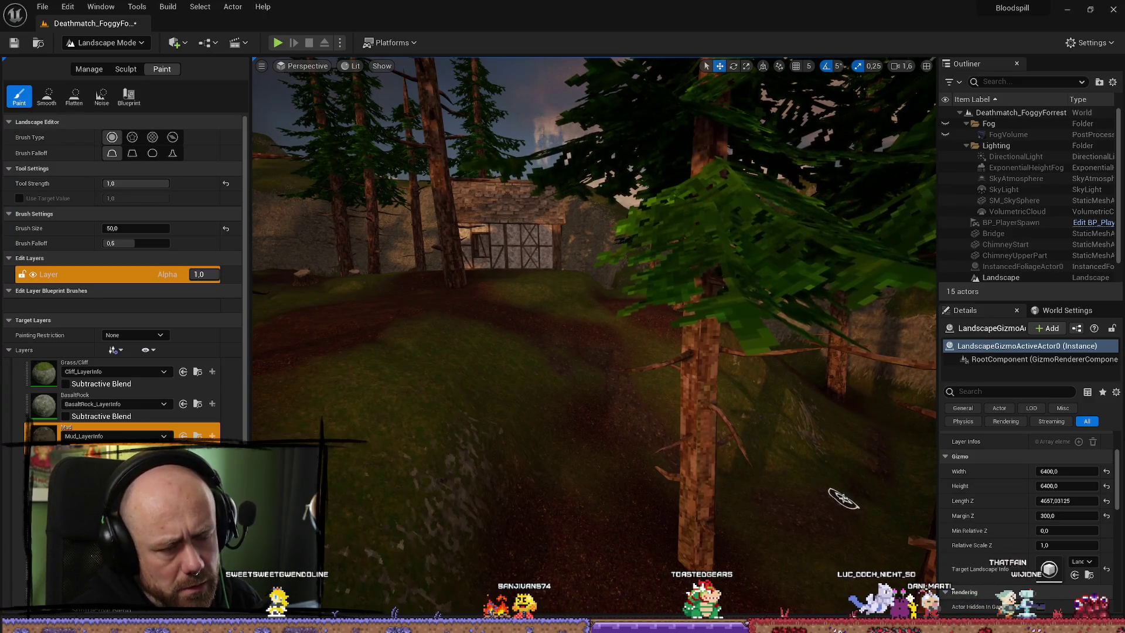
{"action": "mouse_move", "coordinate": [843, 497]}
{"action": "left_mouse_down"}
{"action": "mouse_move", "coordinate": [803, 384]}
{"action": "mouse_move", "coordinate": [797, 410]}
{"action": "mouse_move", "coordinate": [855, 565]}
{"action": "left_mouse_up"}
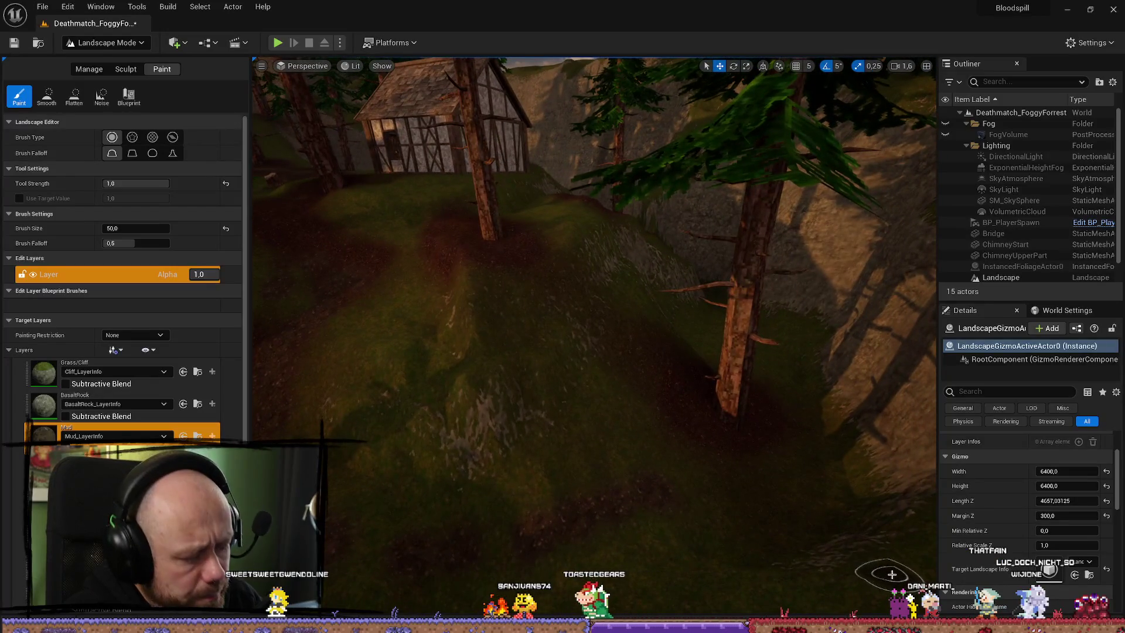
{"action": "mouse_move", "coordinate": [855, 512]}
{"action": "left_mouse_down"}
{"action": "mouse_move", "coordinate": [821, 433]}
{"action": "mouse_move", "coordinate": [561, 282]}
{"action": "left_mouse_up"}
Flatten the dark crevice across the ravine floor with the Flatten sculpt tool
{"action": "left_click", "coordinate": [121, 65]}
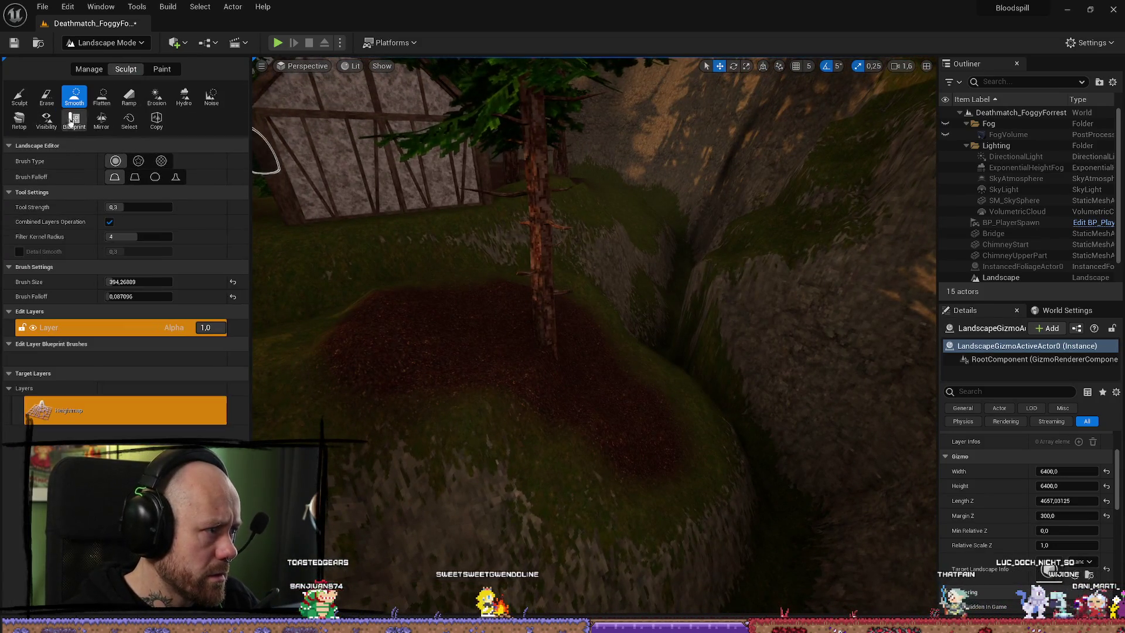
{"action": "left_click", "coordinate": [102, 96]}
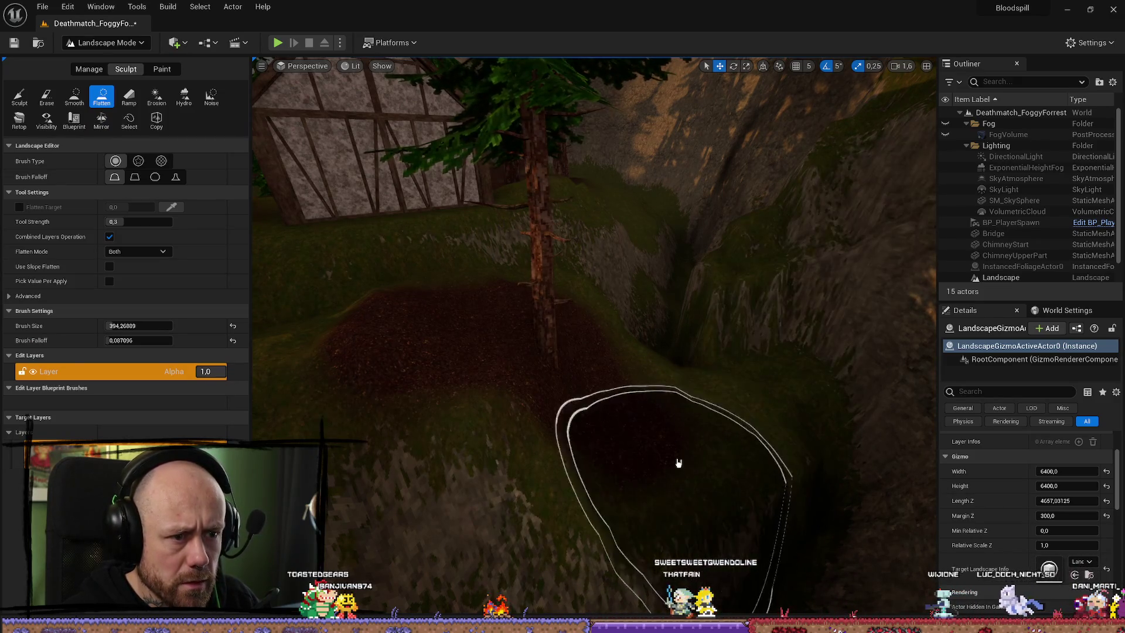
{"action": "scroll", "coordinate": [689, 332], "scroll_direction": "down", "scroll_amount": 10}
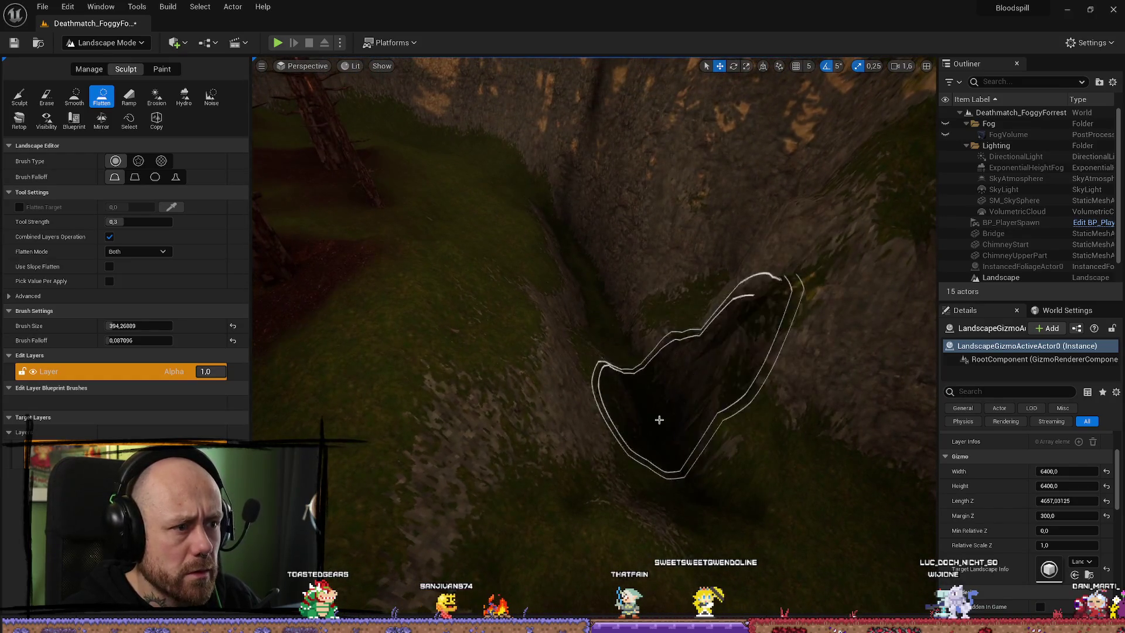
{"action": "mouse_move", "coordinate": [660, 419]}
{"action": "left_mouse_down"}
{"action": "mouse_move", "coordinate": [690, 477]}
{"action": "mouse_move", "coordinate": [673, 397]}
{"action": "mouse_move", "coordinate": [673, 409]}
{"action": "mouse_move", "coordinate": [735, 443]}
{"action": "left_mouse_up"}
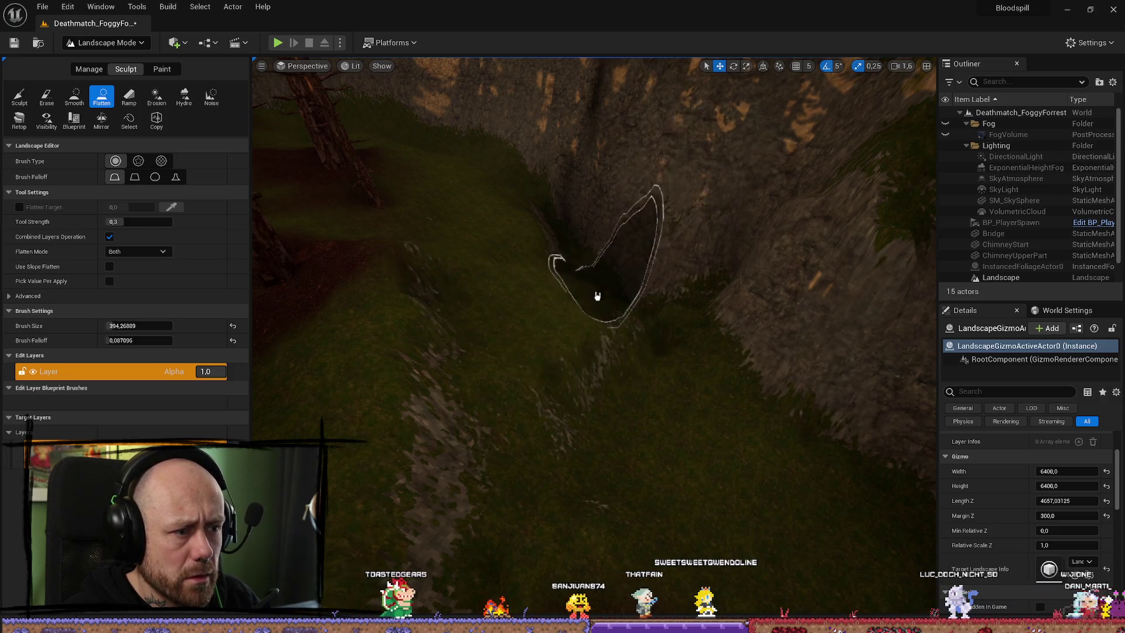
{"action": "left_click_drag", "start_coordinate": [597, 296], "coordinate": [633, 294]}
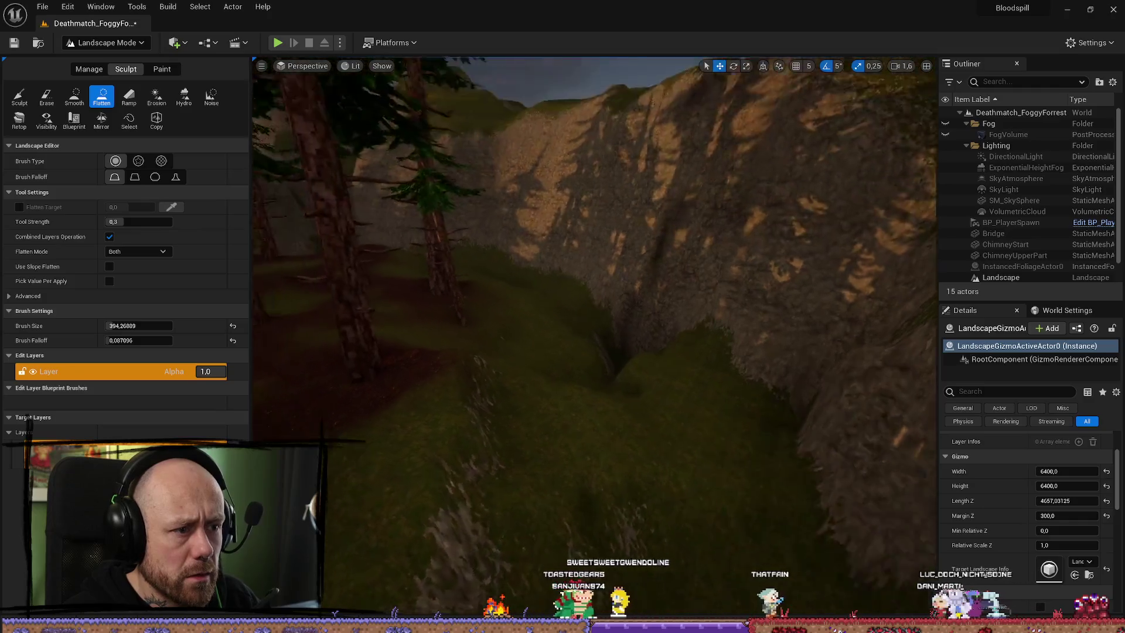
{"action": "scroll", "coordinate": [685, 316], "scroll_direction": "up", "scroll_amount": 3}
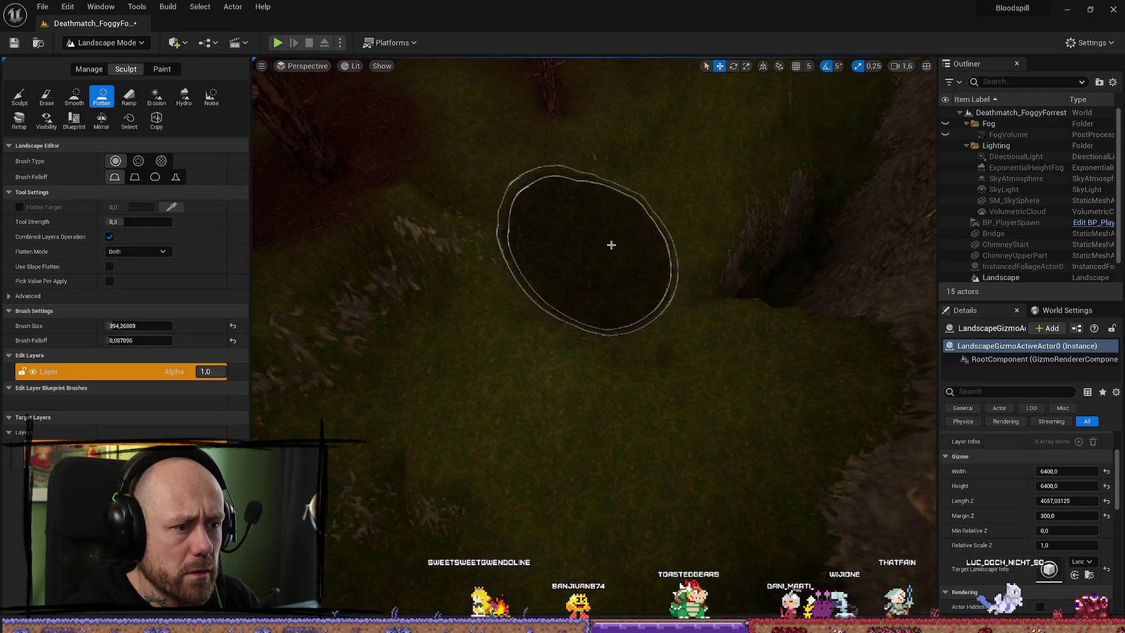
{"action": "left_click_drag", "start_coordinate": [758, 271], "coordinate": [724, 204]}
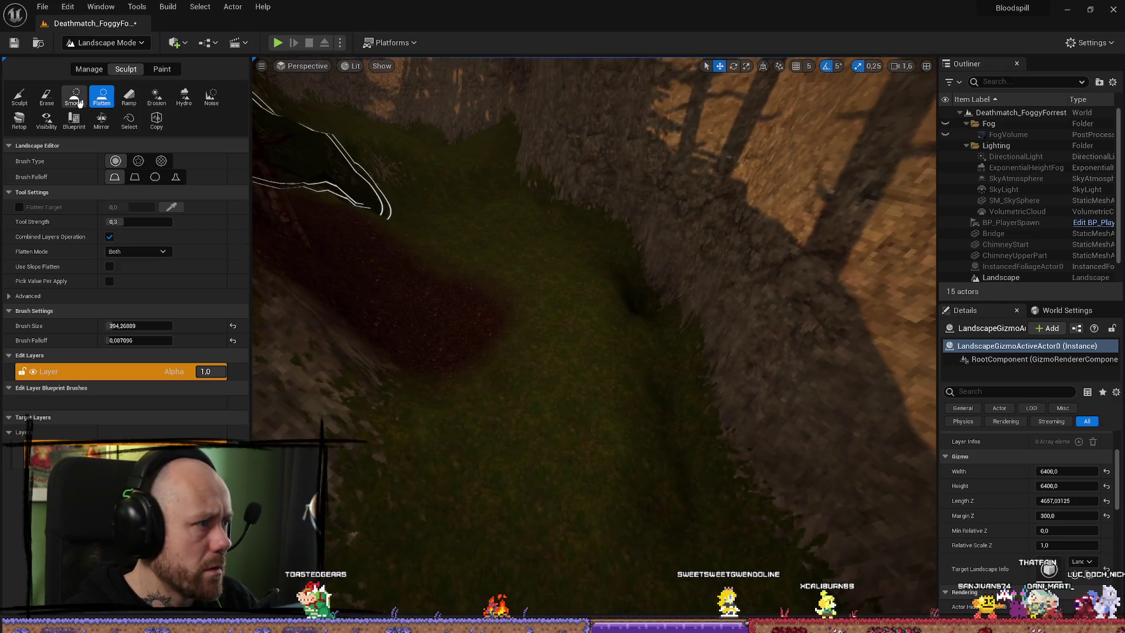
{"action": "left_click", "coordinate": [74, 96]}
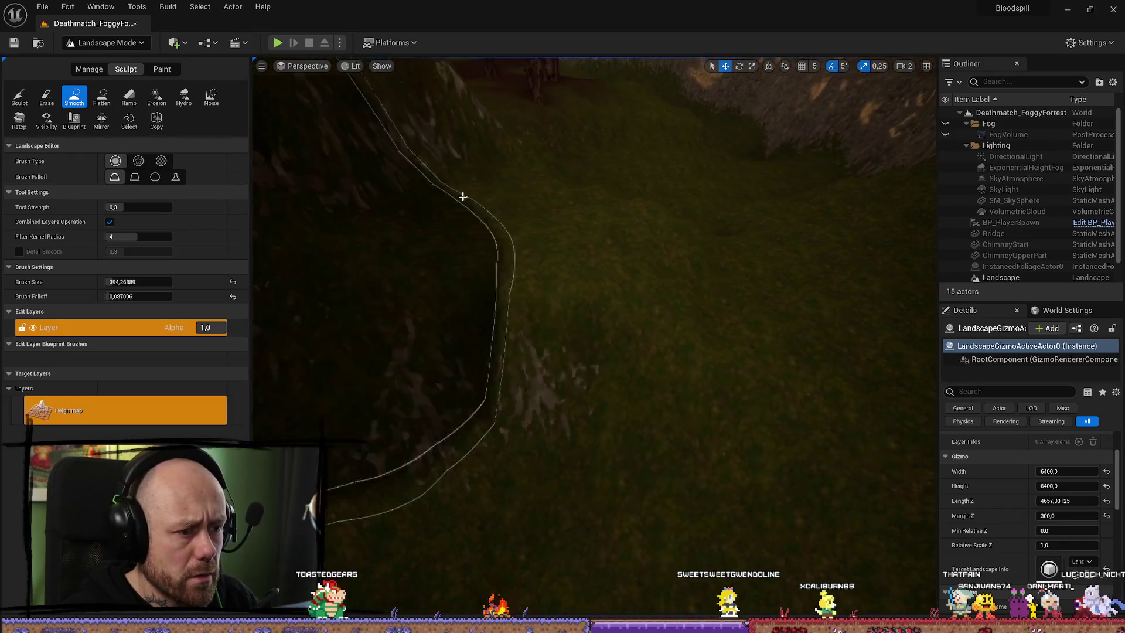
{"action": "mouse_move", "coordinate": [673, 231]}
{"action": "left_mouse_down"}
{"action": "mouse_move", "coordinate": [657, 237]}
{"action": "mouse_move", "coordinate": [643, 216]}
{"action": "mouse_move", "coordinate": [677, 326]}
{"action": "left_mouse_up"}
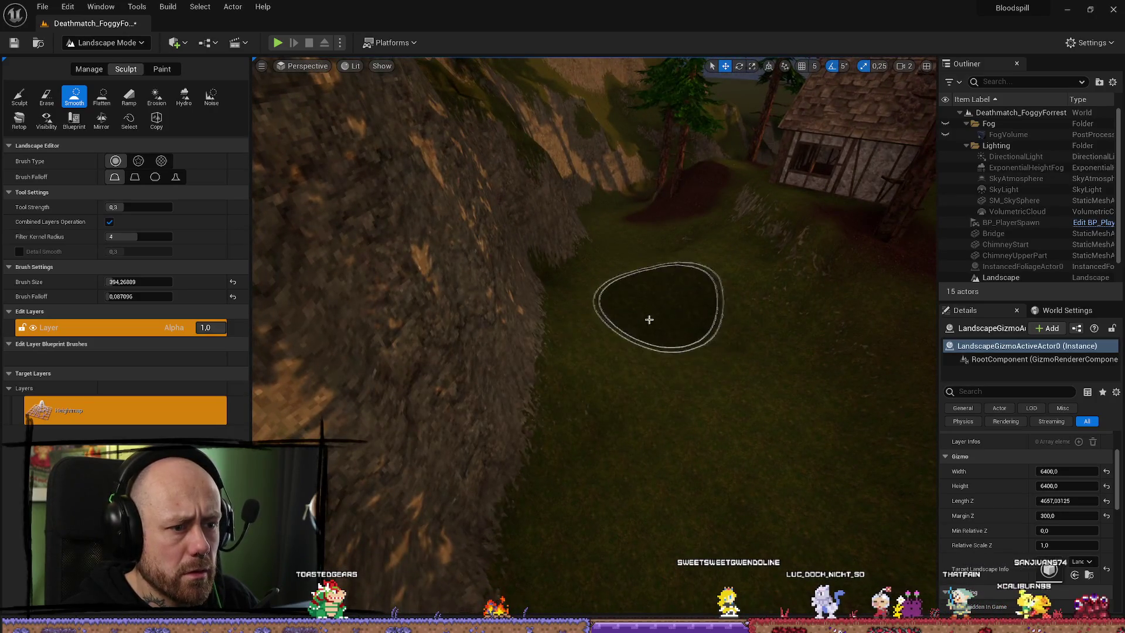
{"action": "mouse_move", "coordinate": [681, 238]}
{"action": "left_mouse_down"}
{"action": "mouse_move", "coordinate": [689, 232]}
{"action": "mouse_move", "coordinate": [690, 465]}
{"action": "left_mouse_up"}
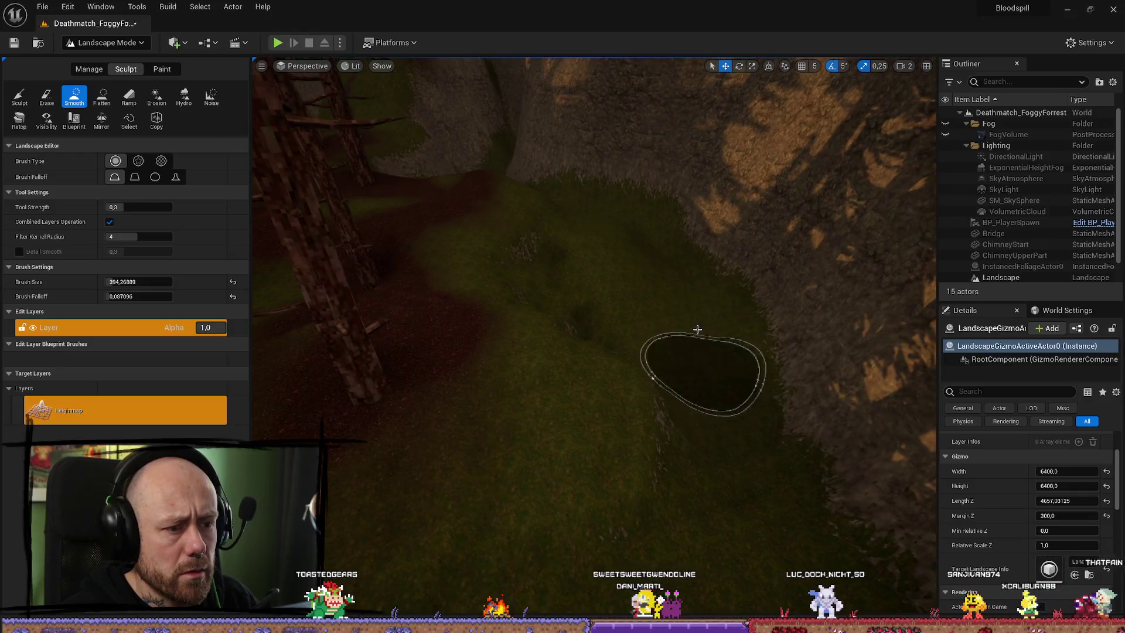
{"action": "mouse_move", "coordinate": [589, 269]}
{"action": "left_mouse_down"}
{"action": "mouse_move", "coordinate": [598, 129]}
{"action": "mouse_move", "coordinate": [838, 285]}
{"action": "mouse_move", "coordinate": [624, 159]}
{"action": "mouse_move", "coordinate": [556, 223]}
{"action": "mouse_move", "coordinate": [527, 175]}
{"action": "left_mouse_up"}
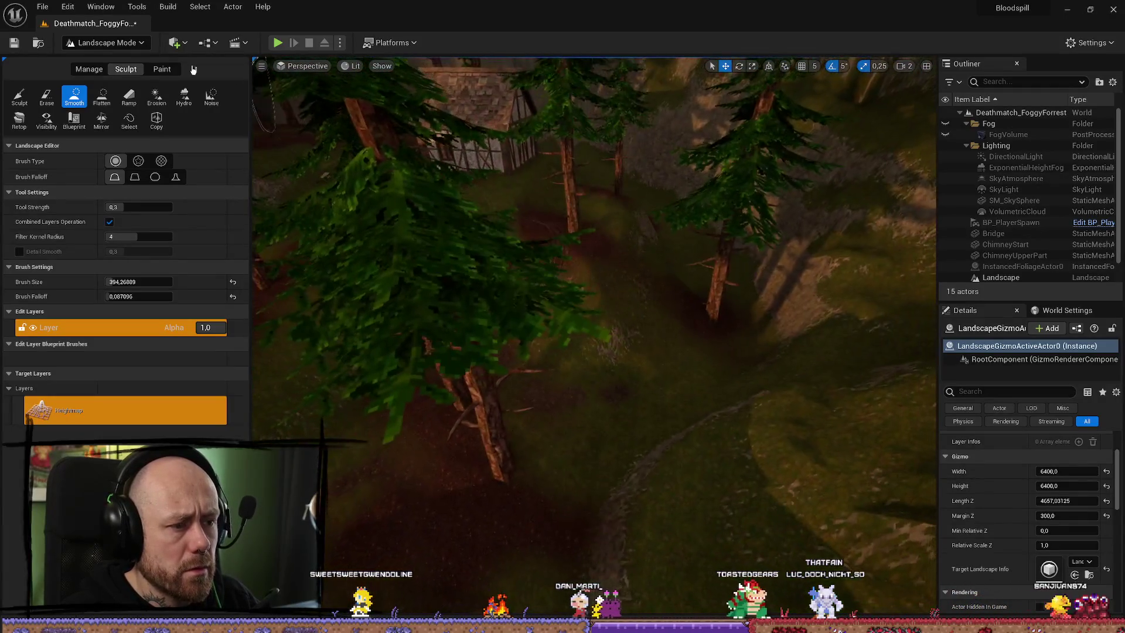
Return to the Paint tool and paint Mud patches down the grassy slope
{"action": "left_click", "coordinate": [162, 69]}
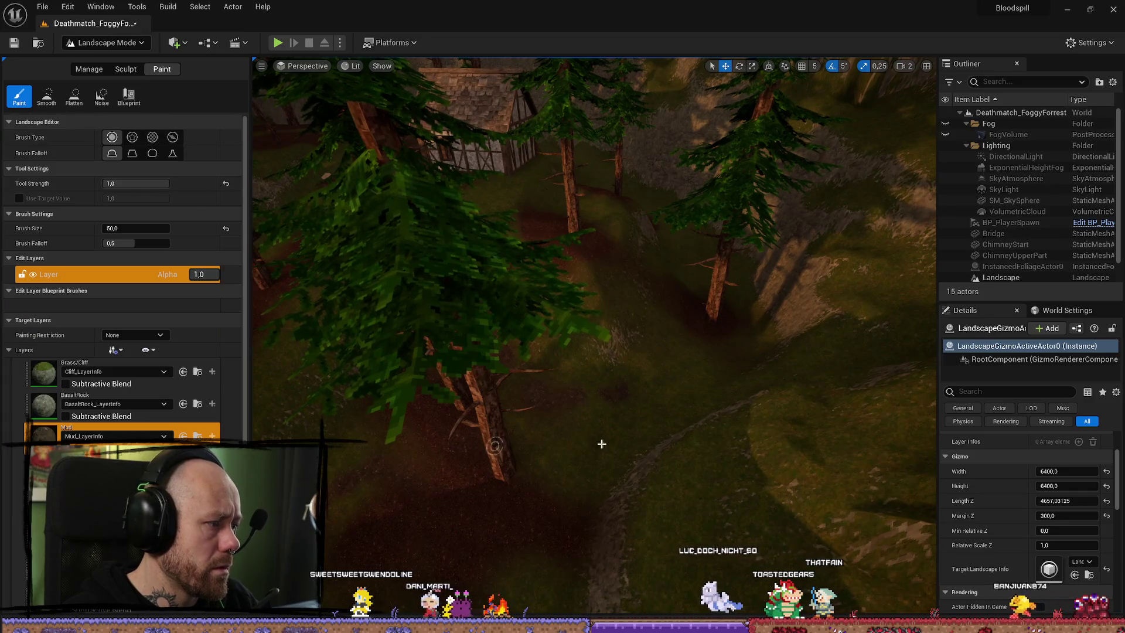
{"action": "mouse_move", "coordinate": [600, 444]}
{"action": "left_mouse_down"}
{"action": "mouse_move", "coordinate": [575, 411]}
{"action": "mouse_move", "coordinate": [698, 358]}
{"action": "left_mouse_up"}
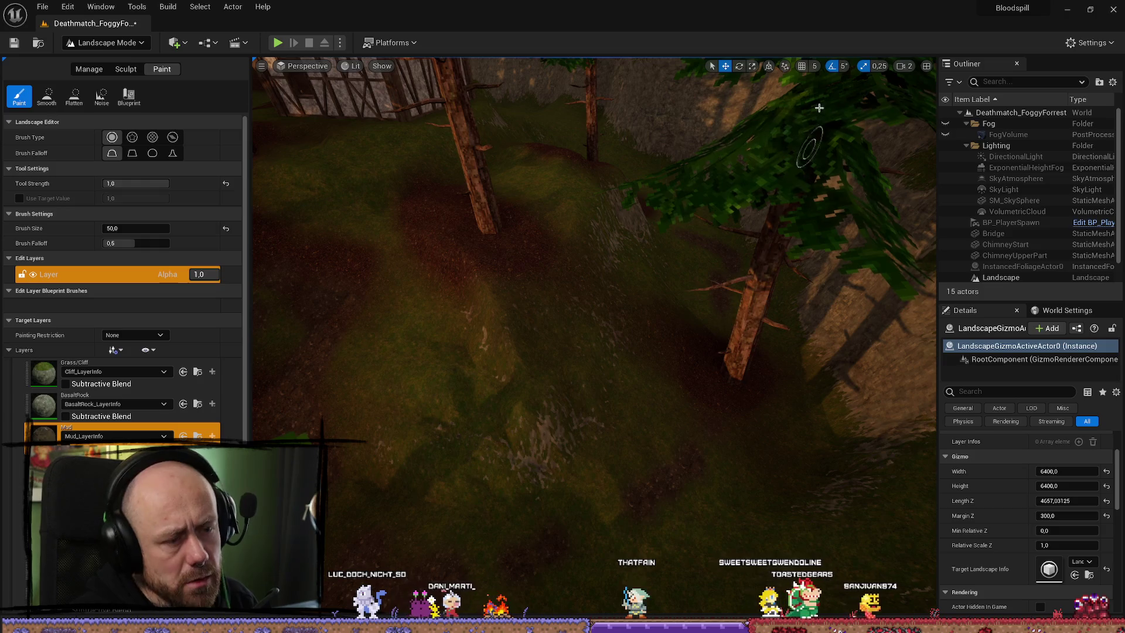
{"action": "mouse_move", "coordinate": [751, 323]}
{"action": "left_mouse_down"}
{"action": "mouse_move", "coordinate": [733, 305]}
{"action": "mouse_move", "coordinate": [715, 351]}
{"action": "mouse_move", "coordinate": [645, 151]}
{"action": "left_mouse_up"}
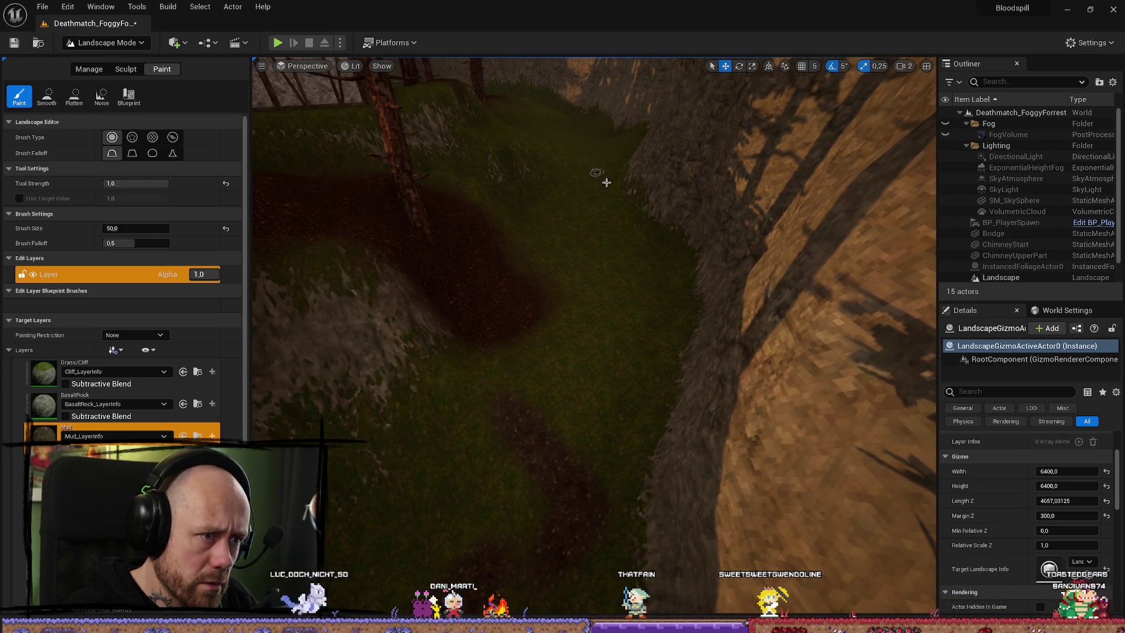
{"action": "mouse_move", "coordinate": [597, 205]}
{"action": "left_mouse_down"}
{"action": "mouse_move", "coordinate": [578, 328]}
{"action": "mouse_move", "coordinate": [622, 360]}
{"action": "left_mouse_up"}
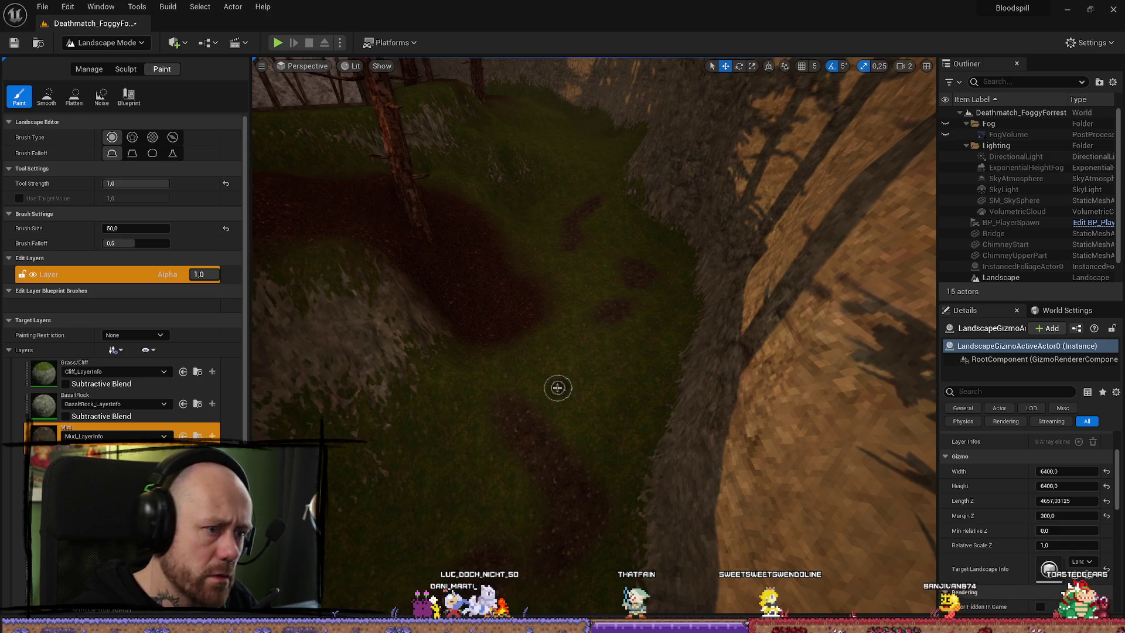
Fly through the pines past the house and boulder to inspect the mud path
{"action": "left_click_drag", "start_coordinate": [557, 387], "coordinate": [734, 322]}
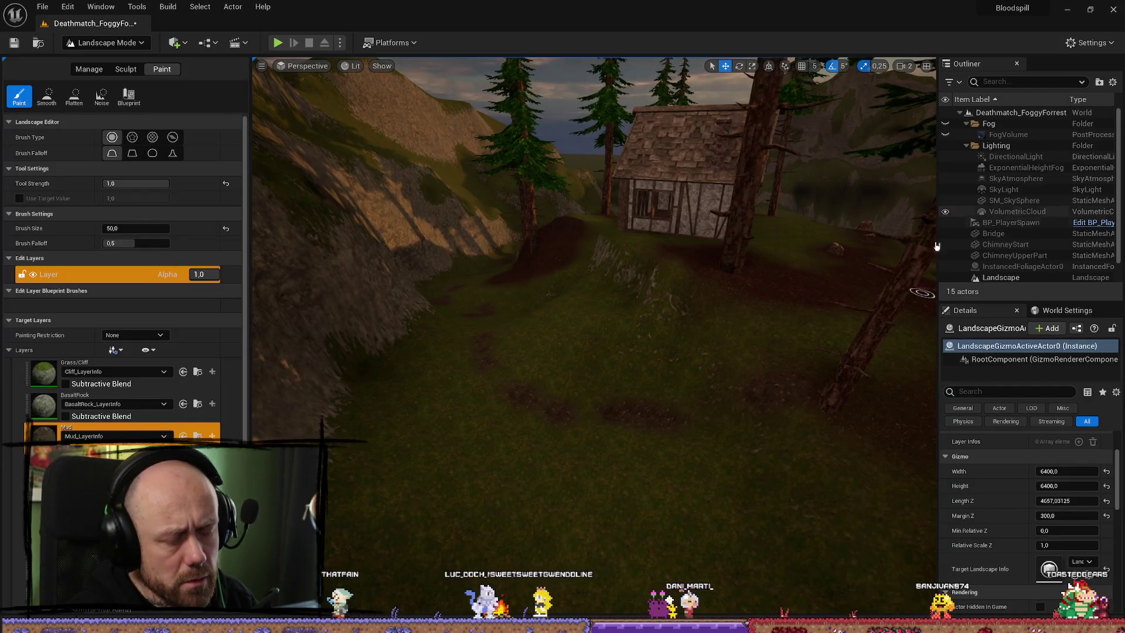
{"action": "mouse_move", "coordinate": [937, 246]}
{"action": "left_mouse_down"}
{"action": "mouse_move", "coordinate": [358, 388]}
{"action": "mouse_move", "coordinate": [583, 327]}
{"action": "mouse_move", "coordinate": [578, 302]}
{"action": "mouse_move", "coordinate": [613, 302]}
{"action": "mouse_move", "coordinate": [687, 373]}
{"action": "left_mouse_up"}
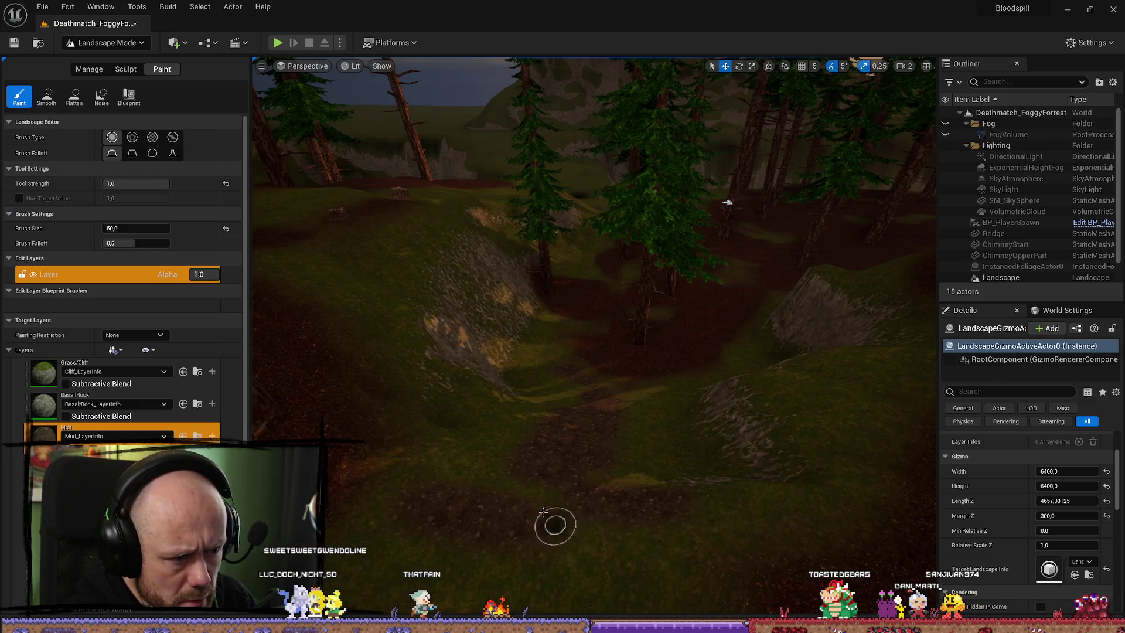
{"action": "key", "text": "w"}
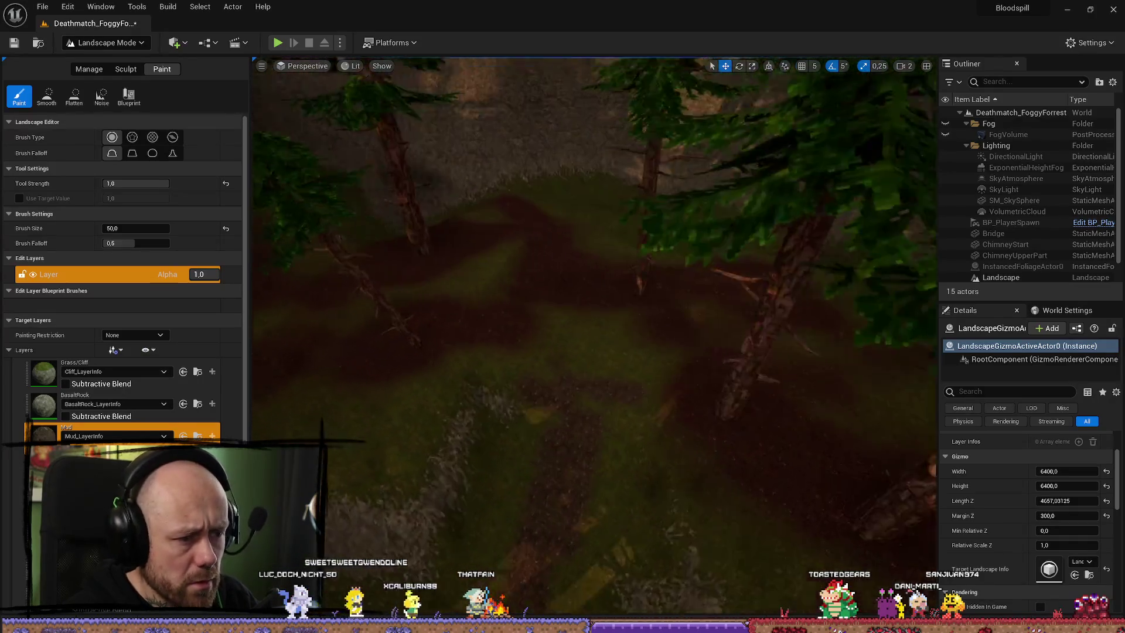
{"action": "key", "text": "w"}
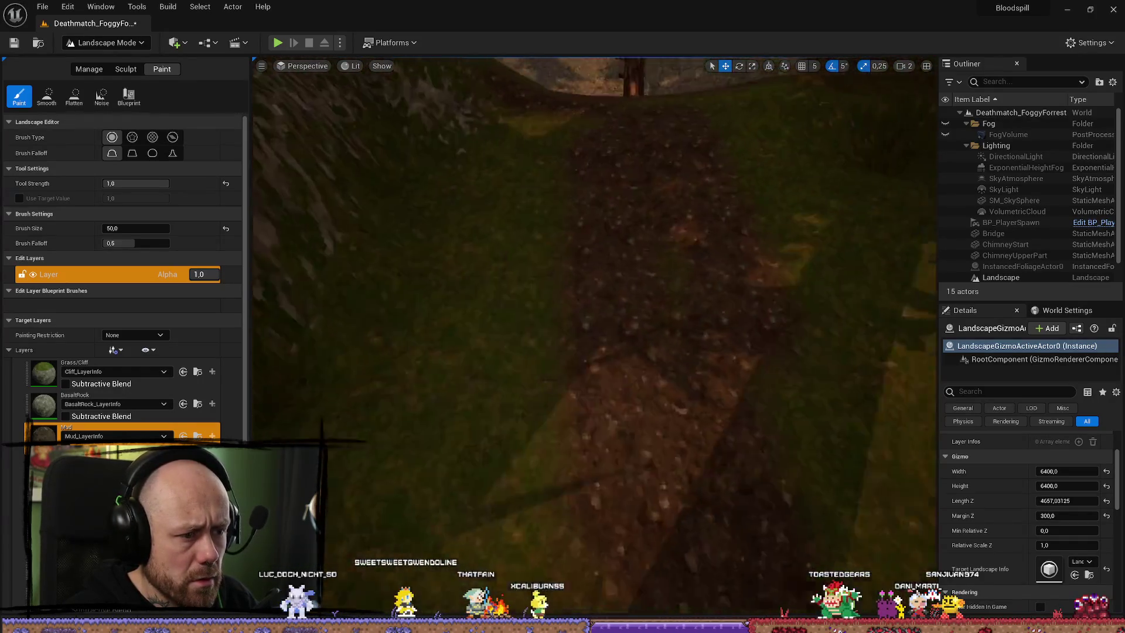
{"action": "key", "text": "w"}
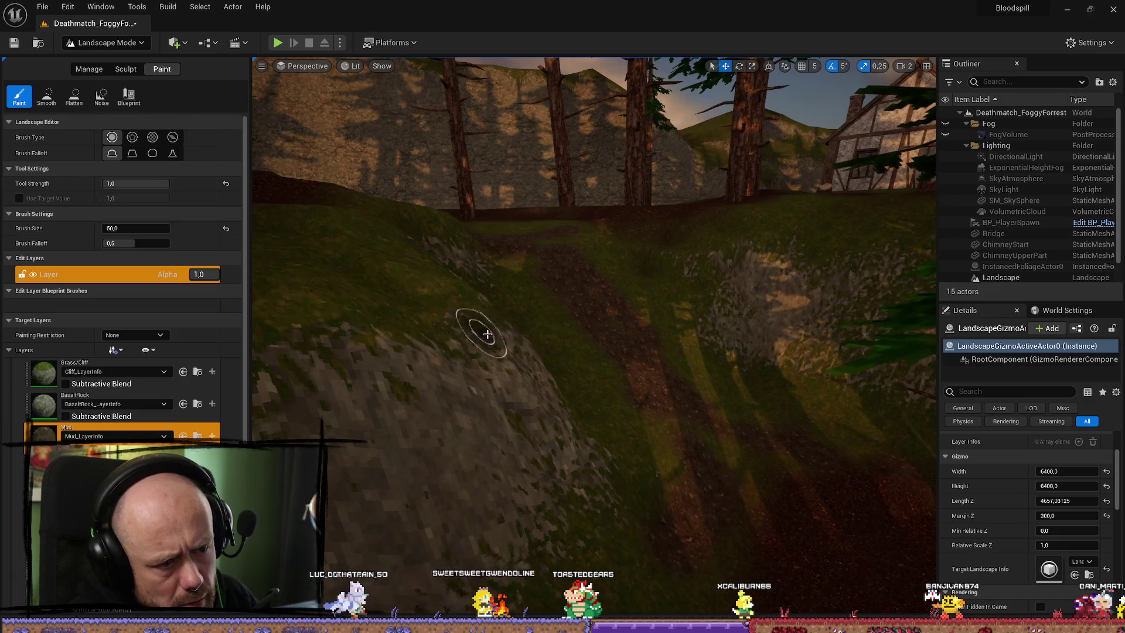
{"action": "key", "text": "w"}
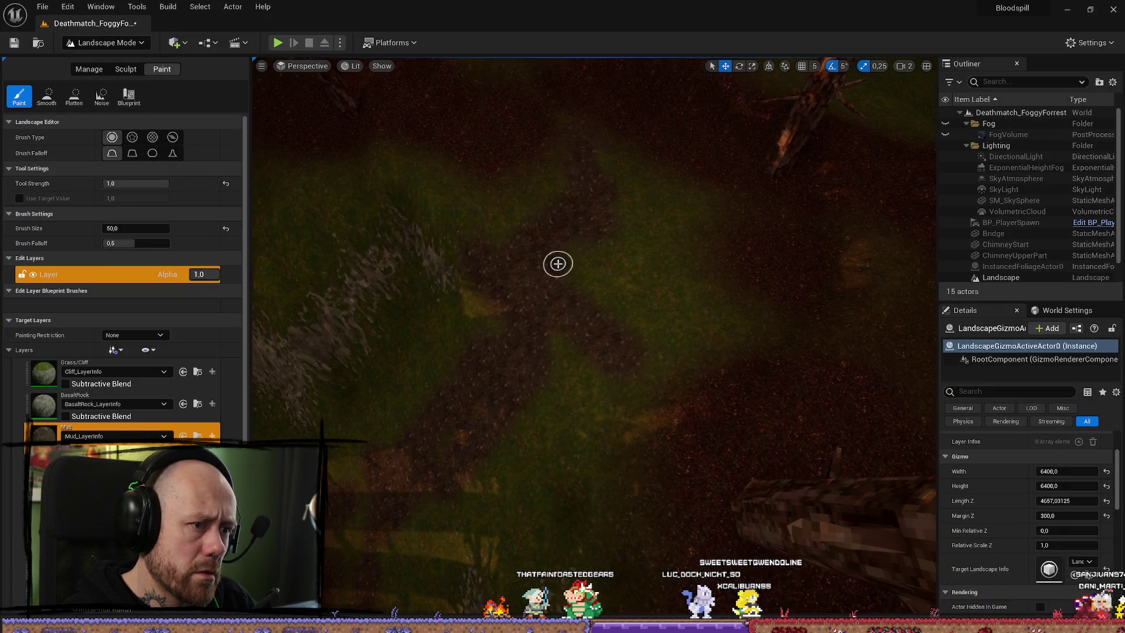
{"action": "key", "text": "w"}
{"action": "key", "text": "w"}
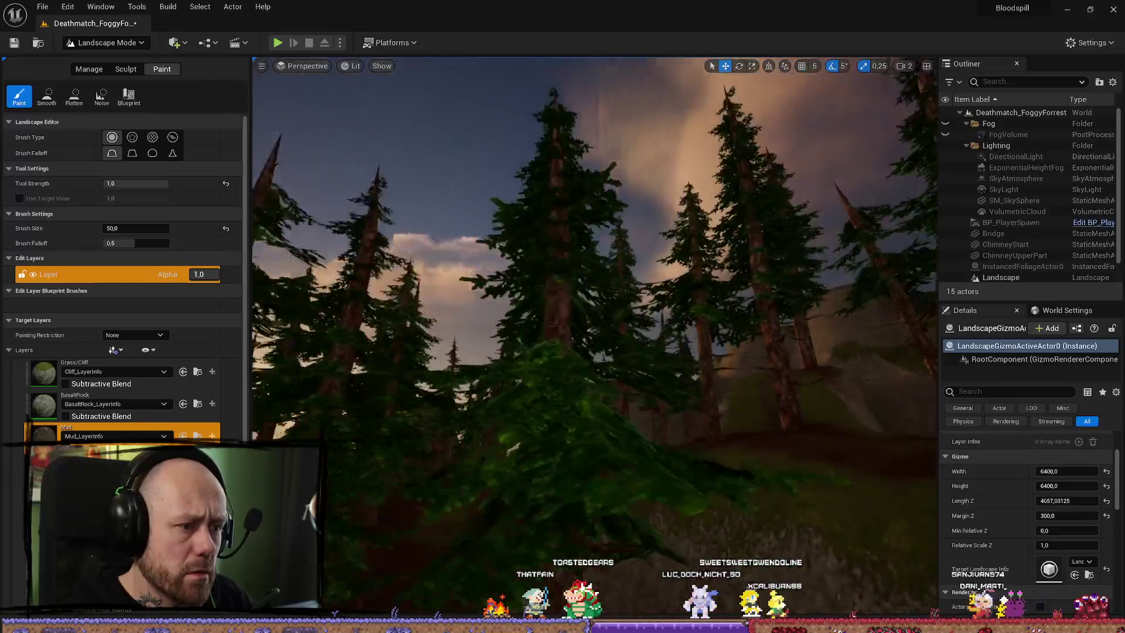
{"action": "key", "text": "s"}
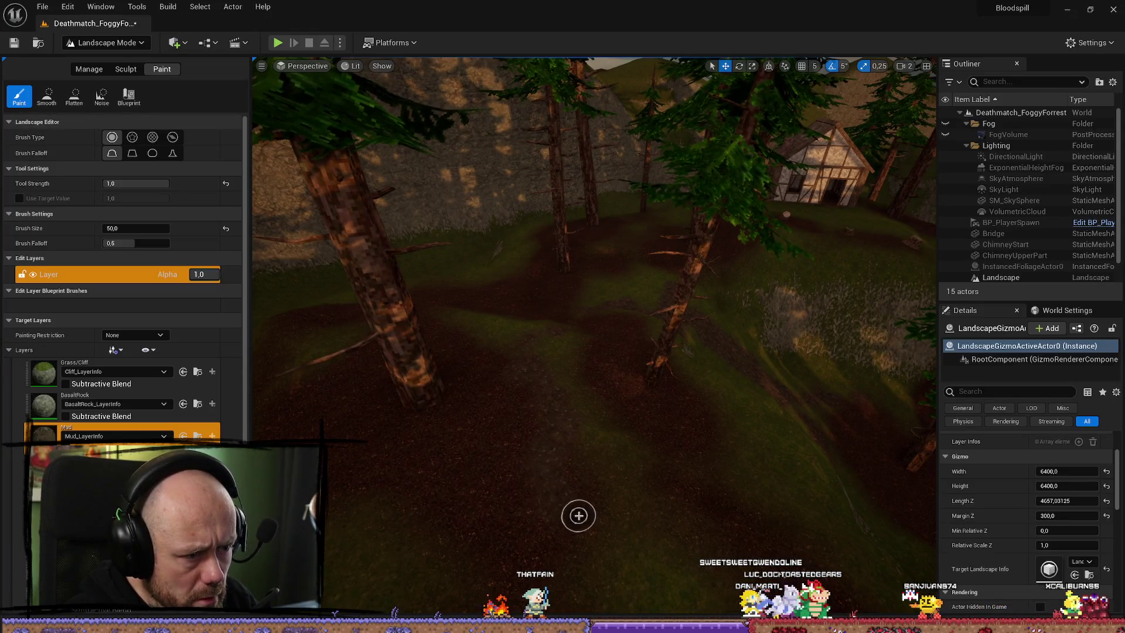
{"action": "key", "text": "w"}
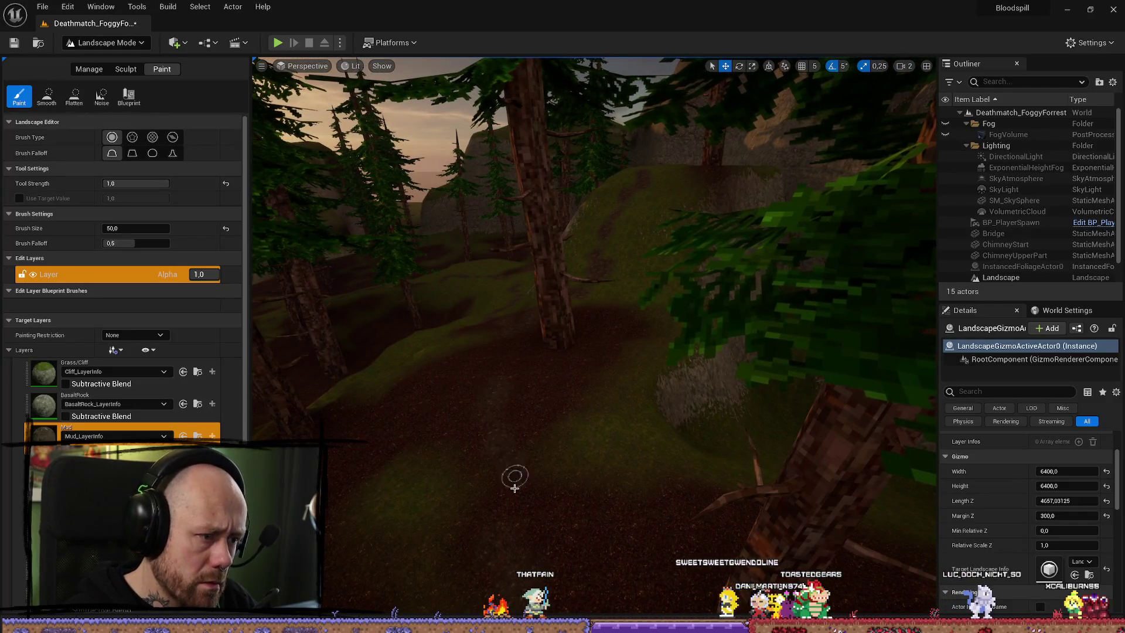
{"action": "key", "text": "w"}
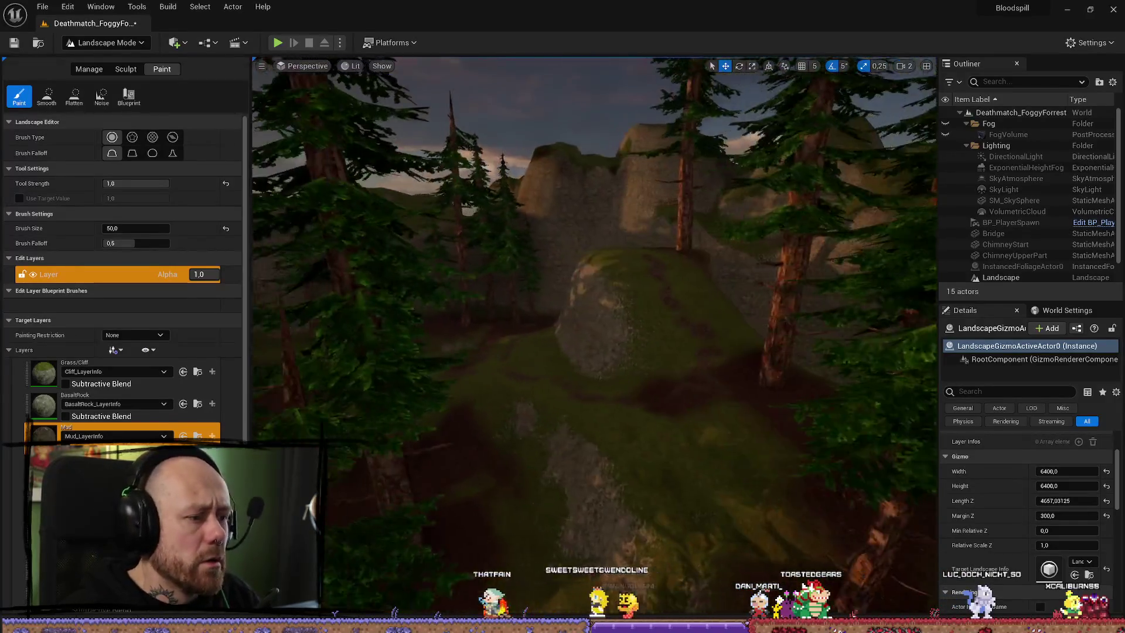
{"action": "key", "text": "w"}
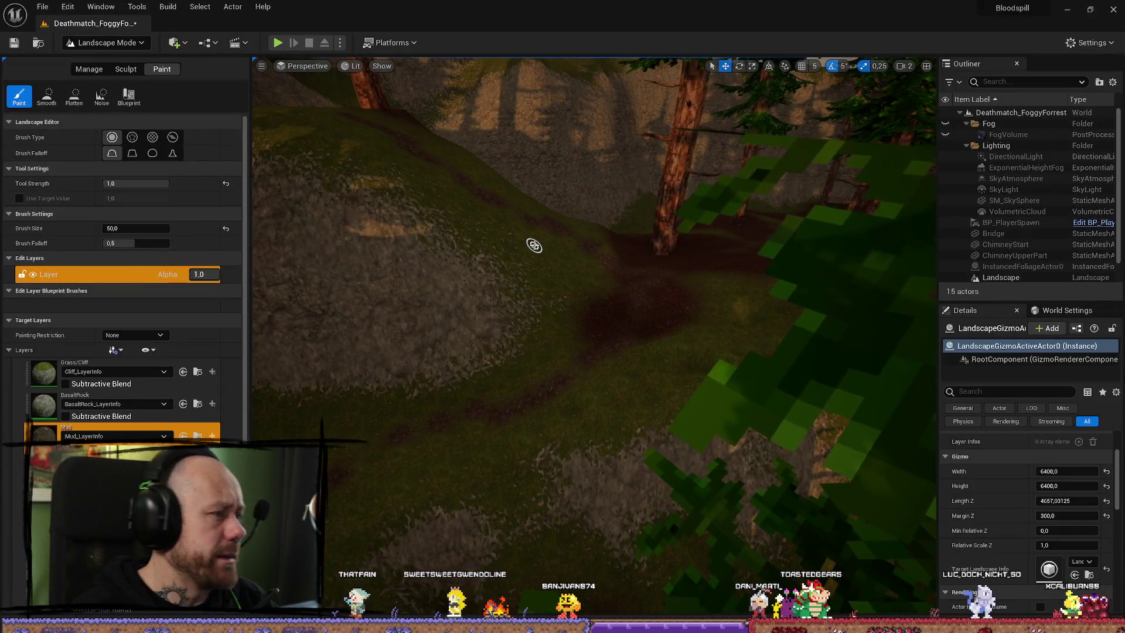
Switch to the Sculpt tool and set its brush size to 100, then 50
{"action": "left_click", "coordinate": [120, 70]}
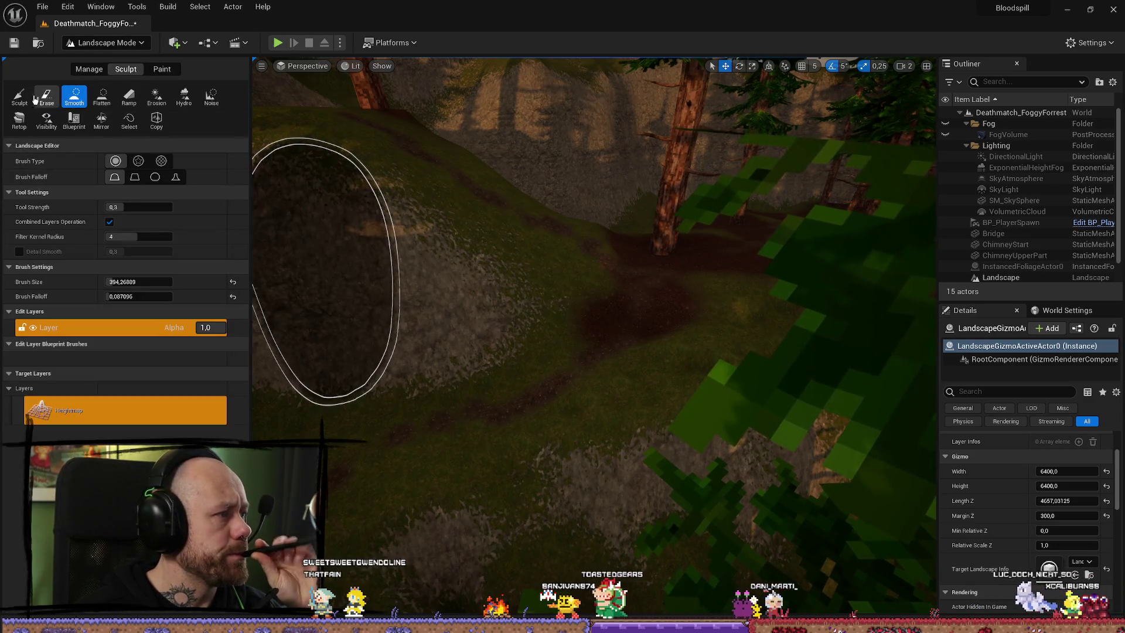
{"action": "left_click", "coordinate": [21, 95]}
{"action": "left_click", "coordinate": [139, 237]}
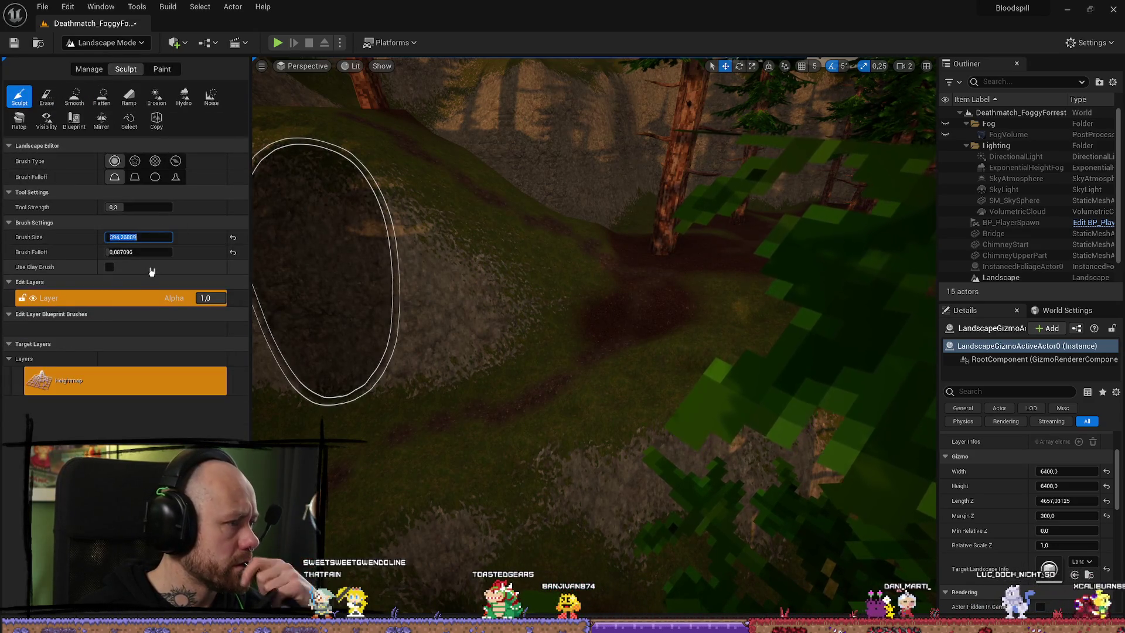
{"action": "type", "text": "1"}
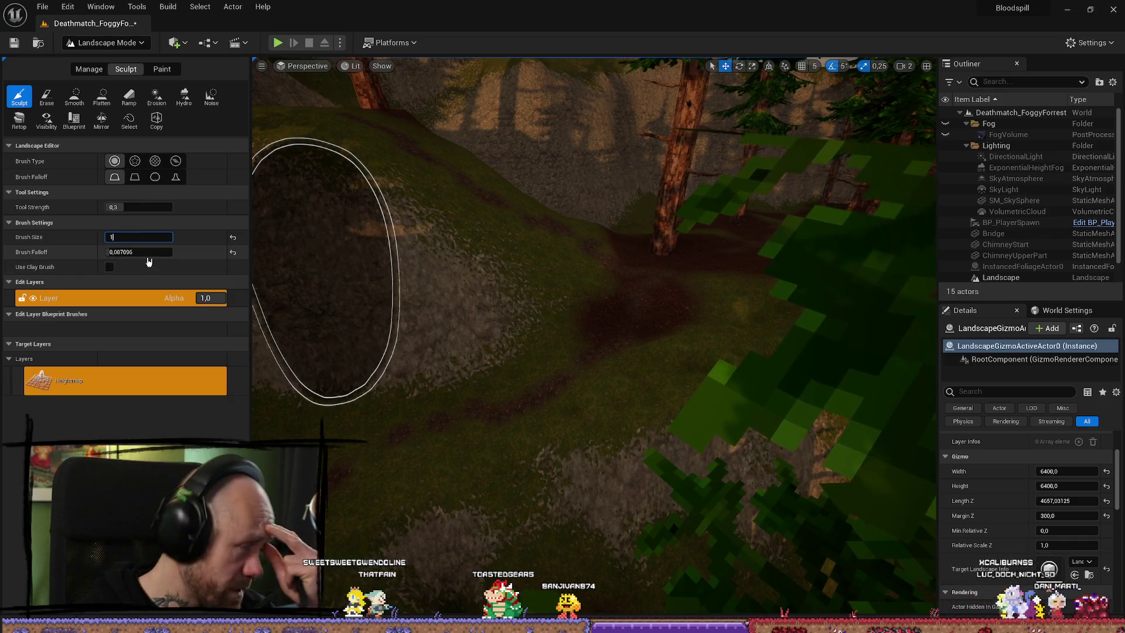
{"action": "type", "text": "00"}
{"action": "key", "text": "Return"}
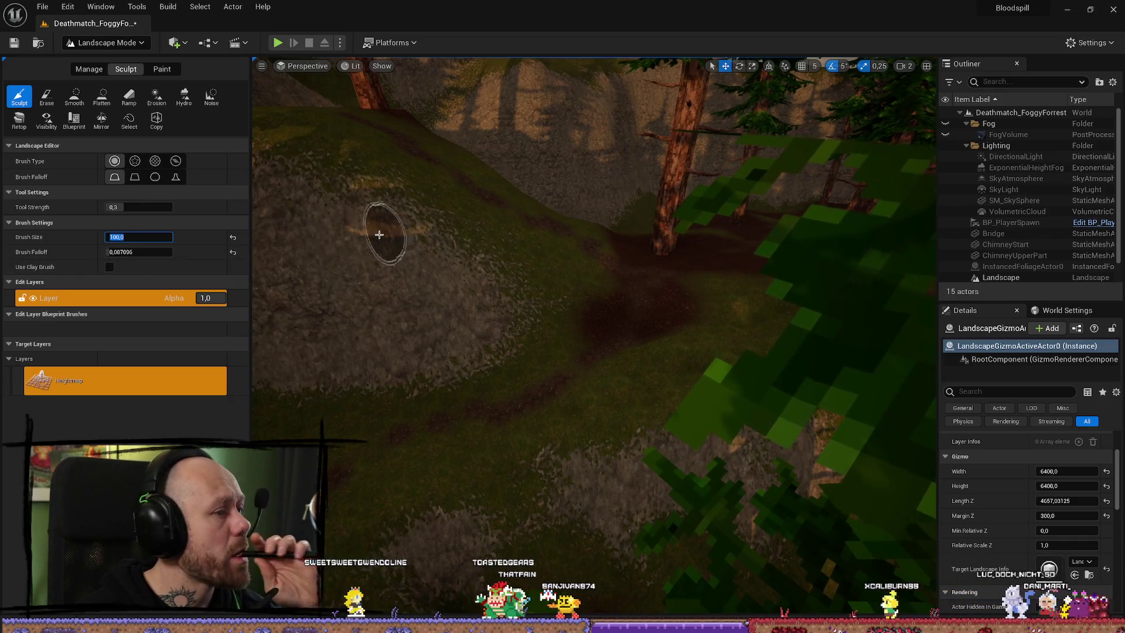
{"action": "mouse_move", "coordinate": [394, 196]}
{"action": "left_mouse_down"}
{"action": "mouse_move", "coordinate": [394, 117]}
{"action": "mouse_move", "coordinate": [394, 152]}
{"action": "mouse_move", "coordinate": [477, 188]}
{"action": "left_mouse_up"}
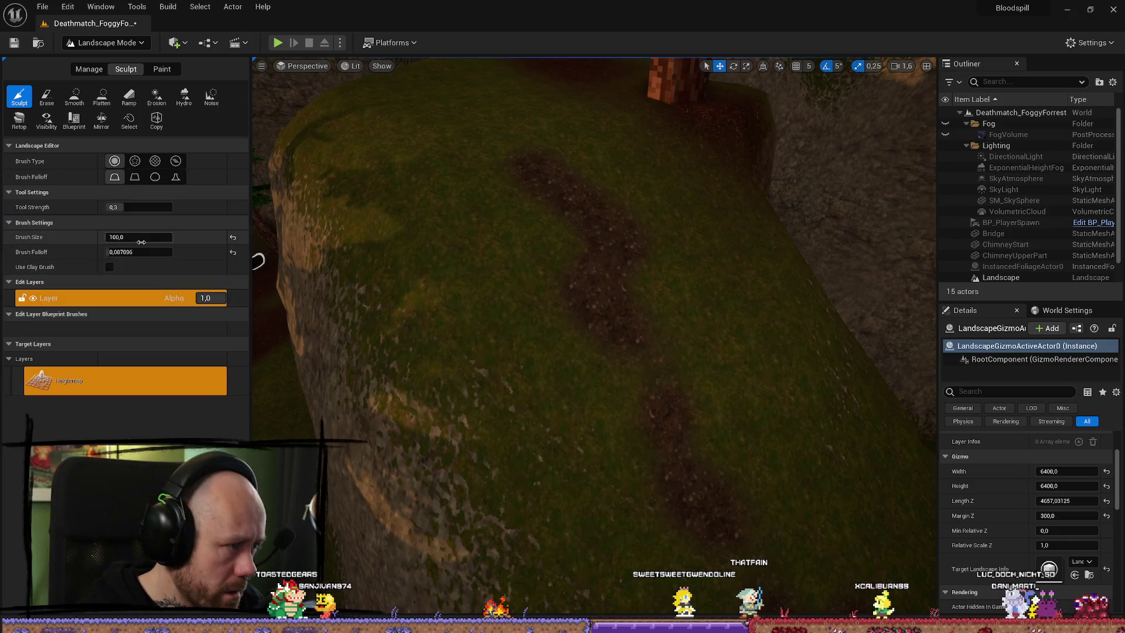
{"action": "left_click", "coordinate": [141, 237]}
{"action": "type", "text": "50"}
{"action": "key", "text": "Return"}
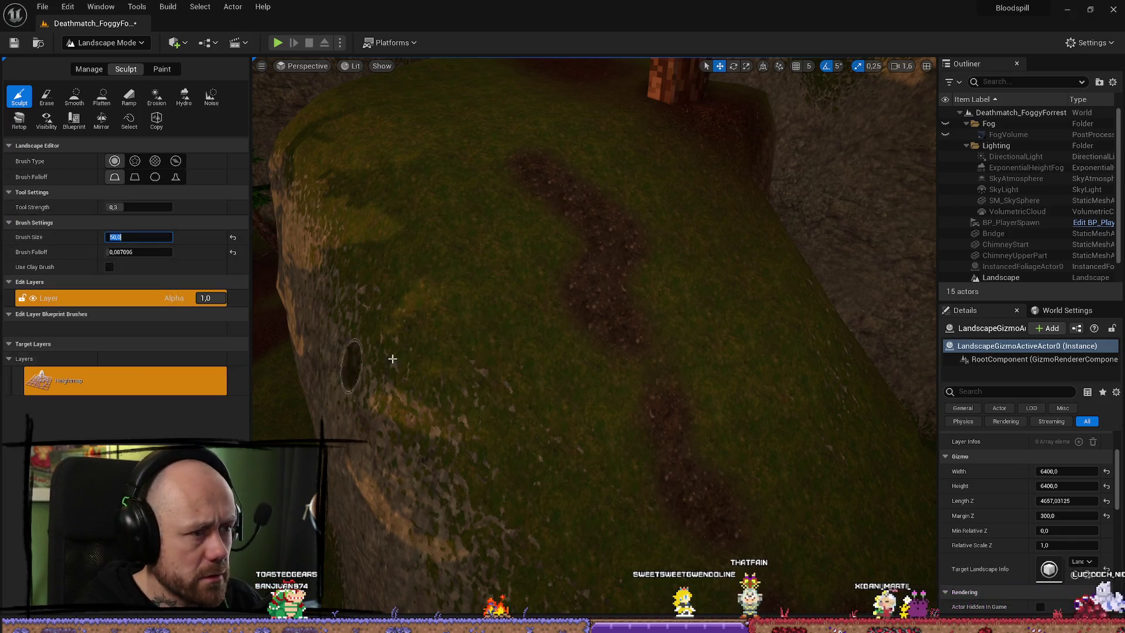
Invert the sculpt brush to lower terrain and frame the grassy slope up close
{"action": "key", "text": "shift"}
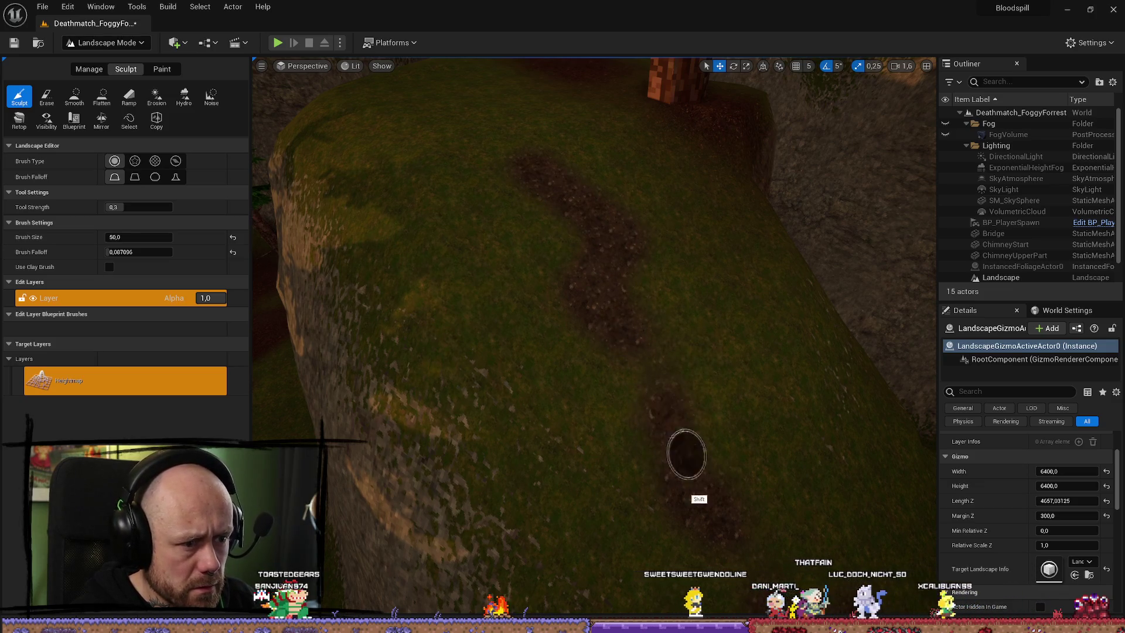
{"action": "scroll", "coordinate": [671, 441], "scroll_direction": "up", "scroll_amount": 3}
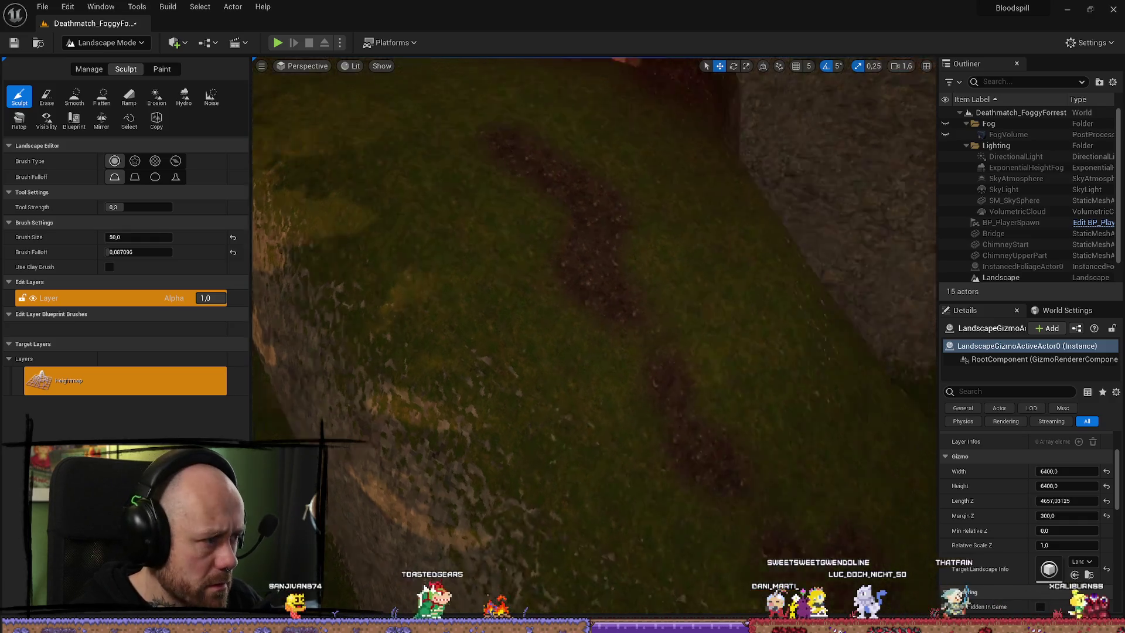
{"action": "scroll", "coordinate": [540, 360], "scroll_direction": "down", "scroll_amount": 3}
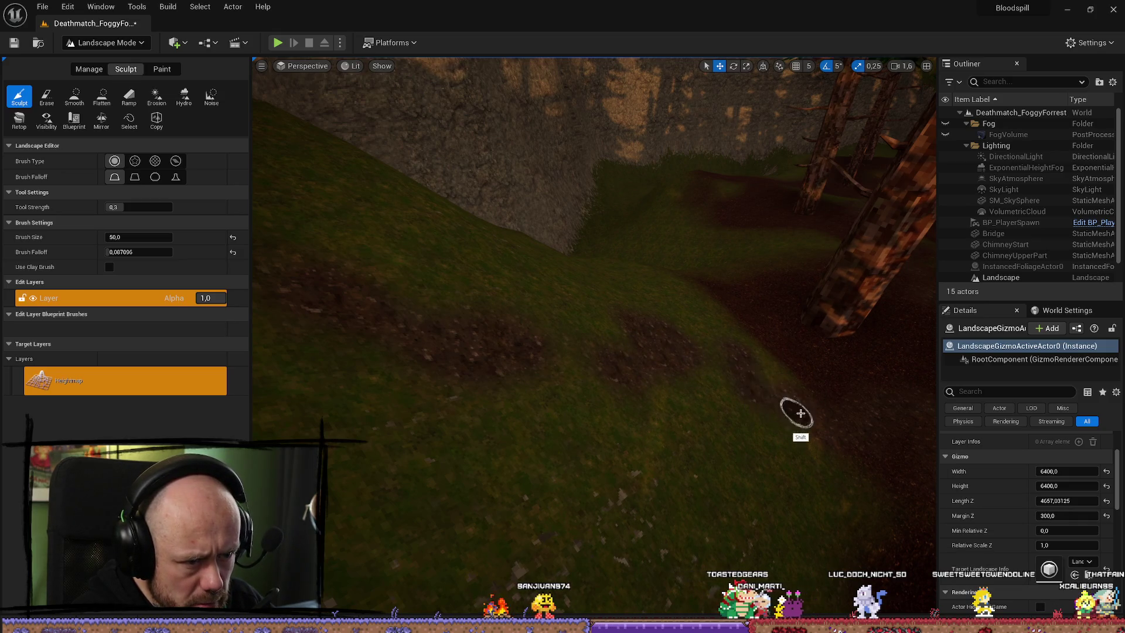
{"action": "scroll", "coordinate": [790, 430], "scroll_direction": "up", "scroll_amount": 5}
{"action": "scroll", "coordinate": [788, 430], "scroll_direction": "up", "scroll_amount": 2}
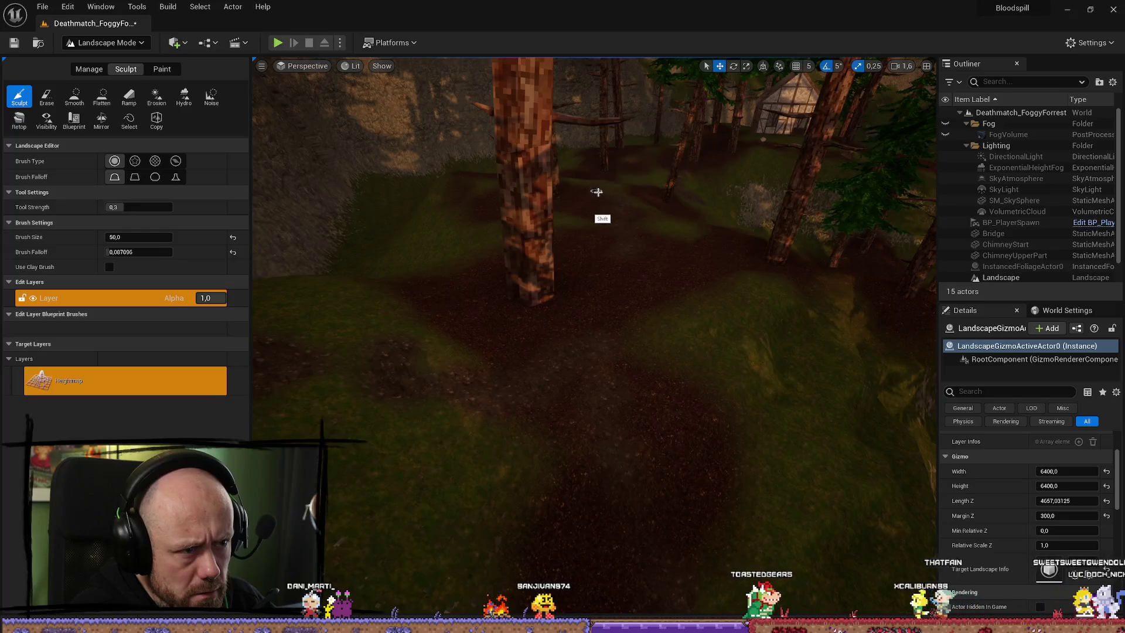
{"action": "mouse_move", "coordinate": [610, 226]}
{"action": "left_mouse_down"}
{"action": "mouse_move", "coordinate": [621, 164]}
{"action": "mouse_move", "coordinate": [658, 293]}
{"action": "left_mouse_up"}
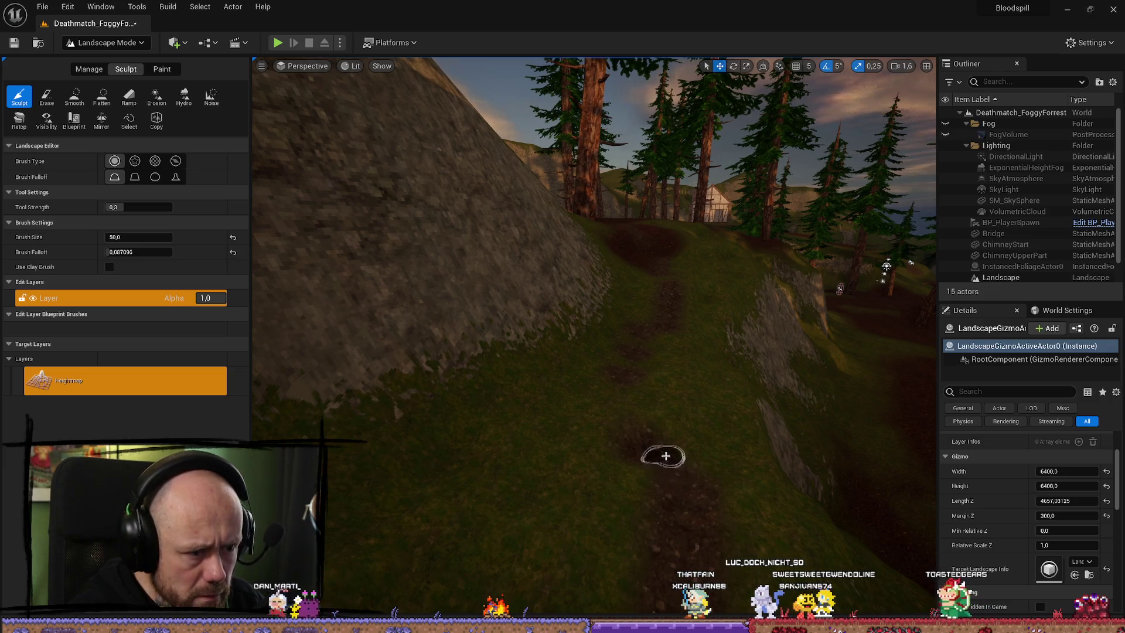
{"action": "left_click_drag", "start_coordinate": [666, 456], "coordinate": [703, 463]}
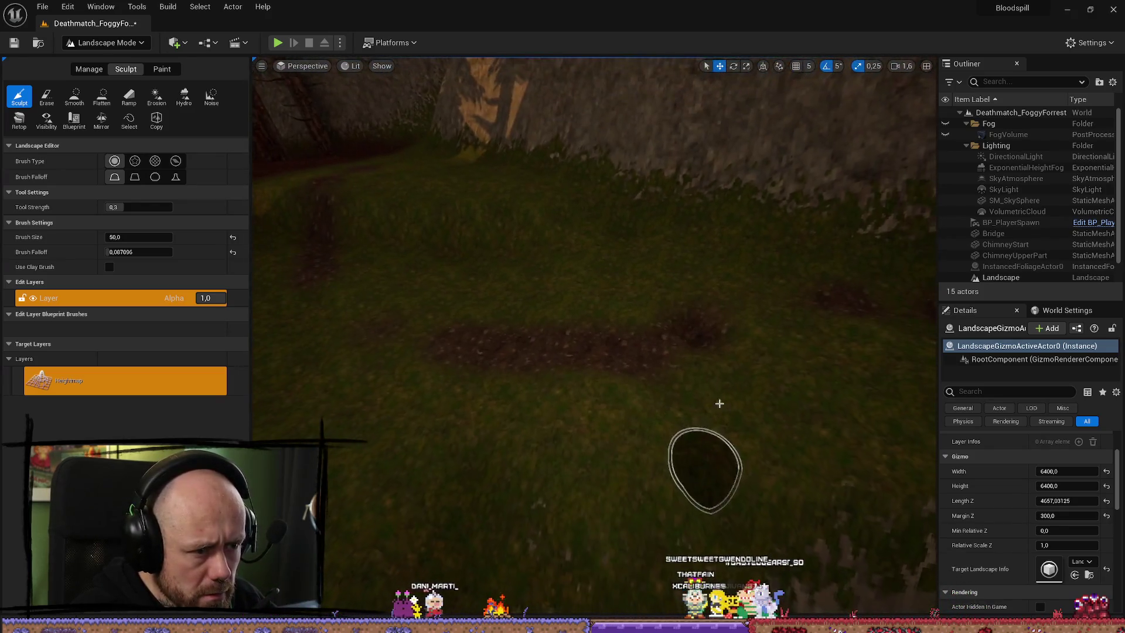
Try the Smooth tool at brush size about 121, then return to Sculpt with brush size 50
{"action": "left_click", "coordinate": [81, 101]}
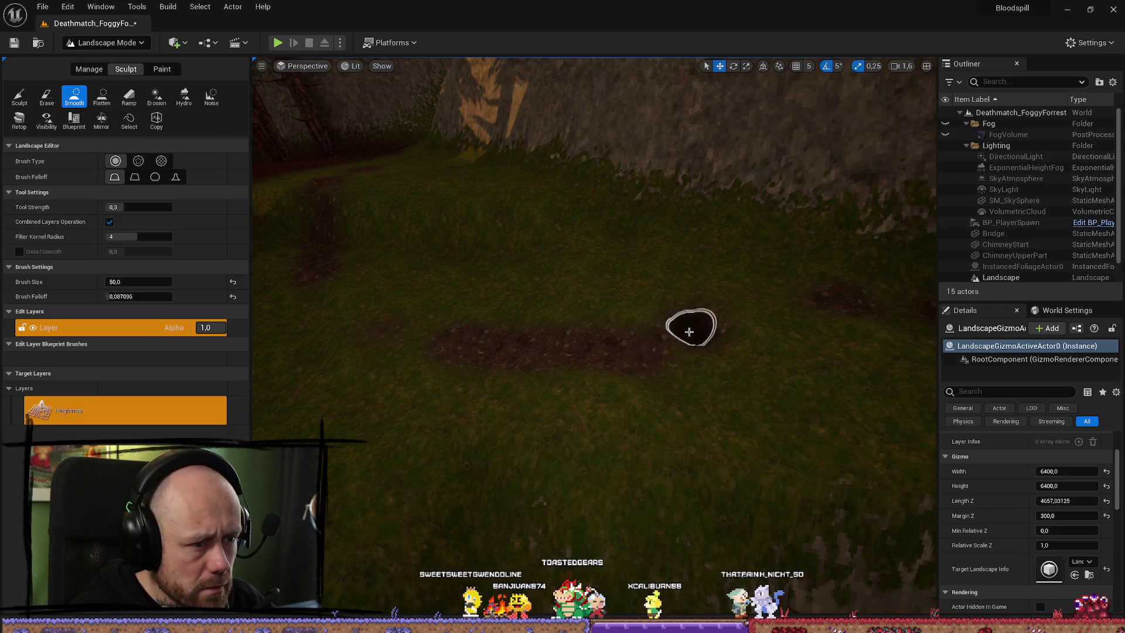
{"action": "left_click_drag", "start_coordinate": [141, 282], "coordinate": [195, 290]}
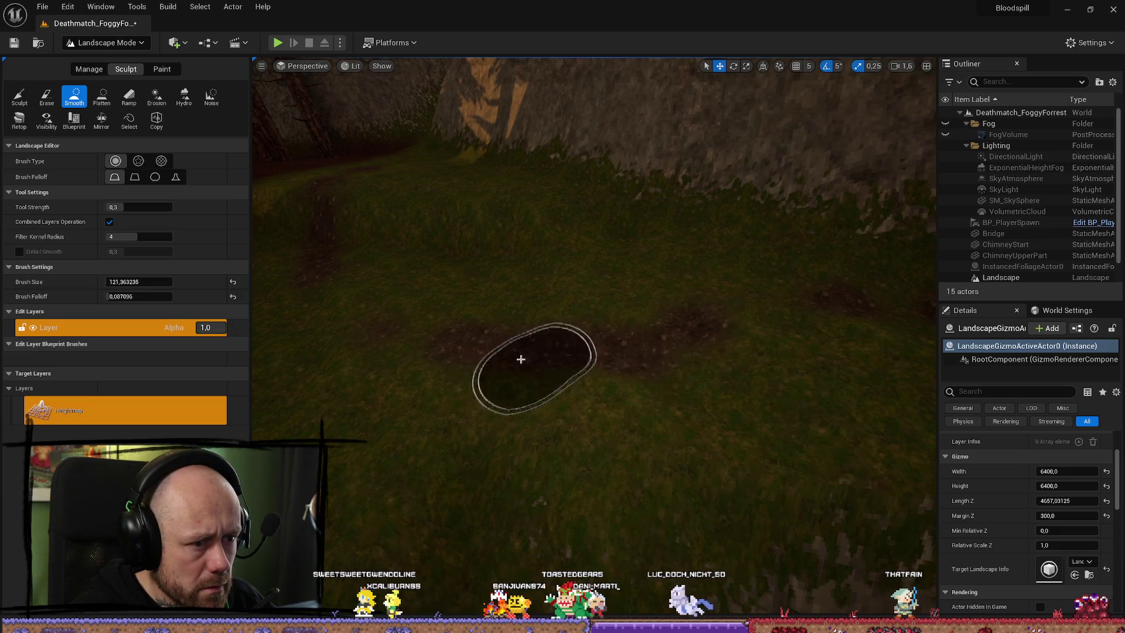
{"action": "left_click", "coordinate": [20, 96]}
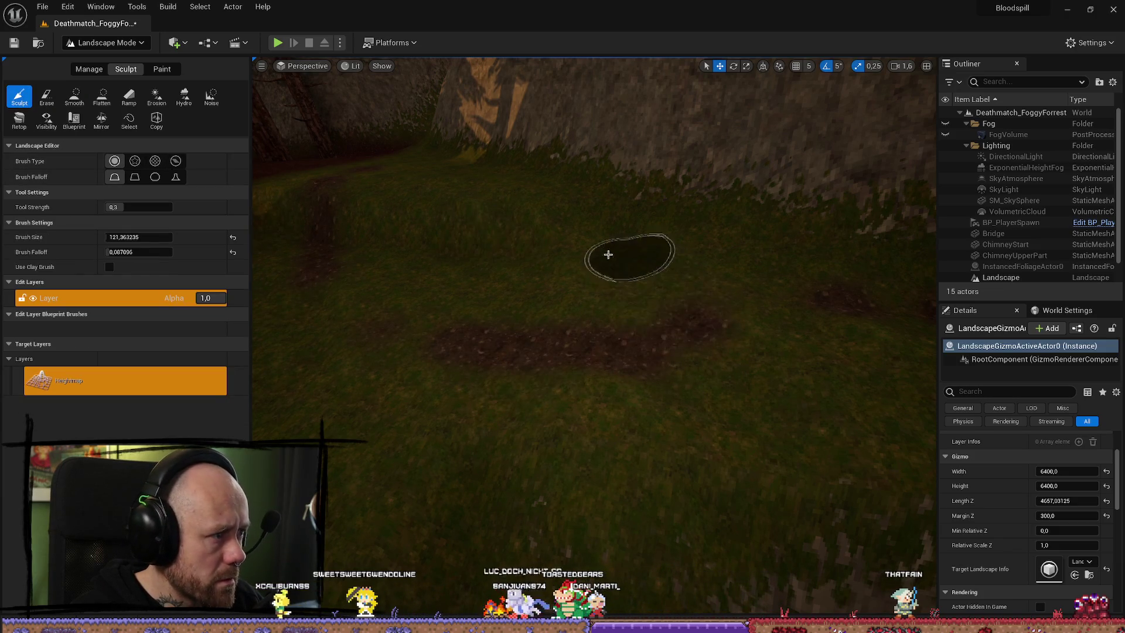
{"action": "left_click", "coordinate": [146, 237]}
{"action": "type", "text": "50"}
{"action": "key", "text": "Return"}
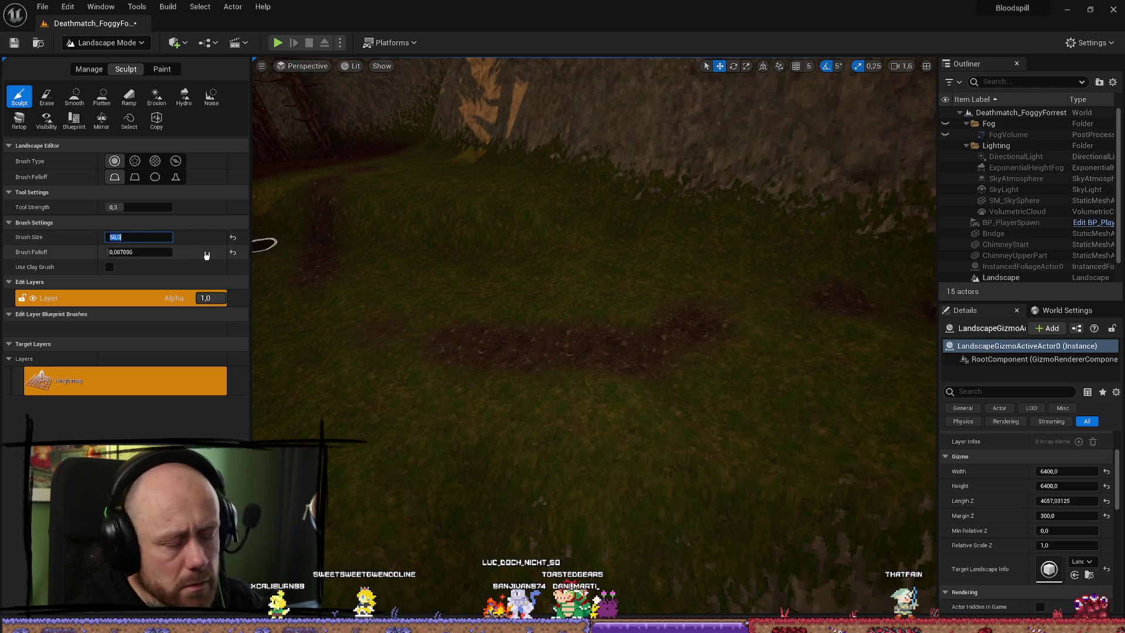
Fly over to the path on the house hill and carve the dirt trail lower
{"action": "scroll", "coordinate": [565, 155], "scroll_direction": "up", "scroll_amount": 5}
{"action": "scroll", "coordinate": [524, 208], "scroll_direction": "down", "scroll_amount": 3}
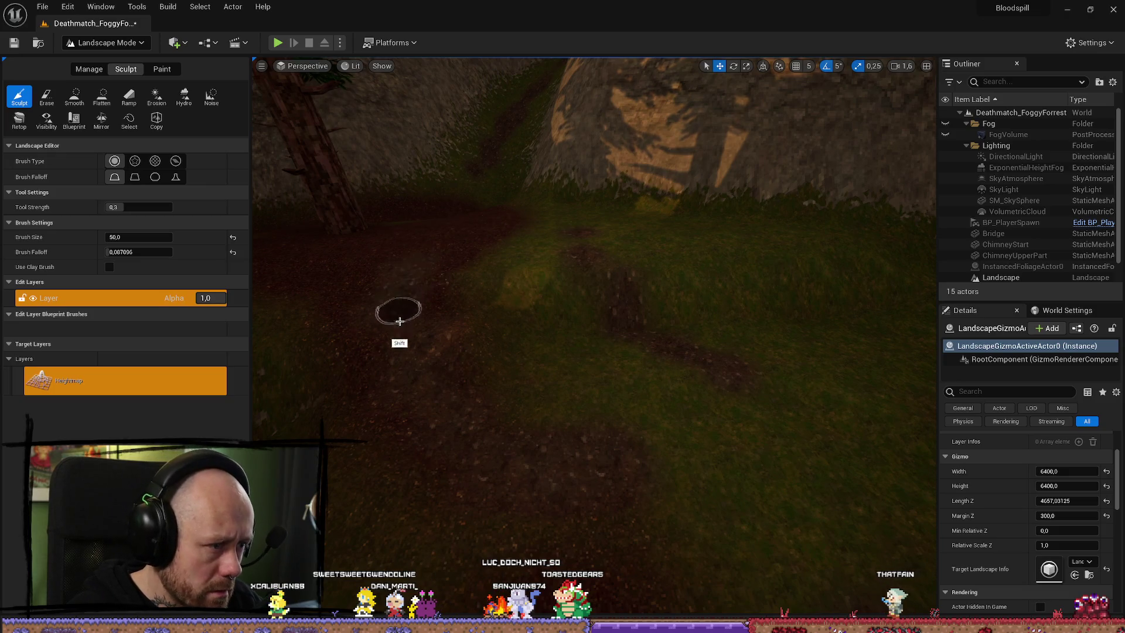
{"action": "scroll", "coordinate": [646, 305], "scroll_direction": "down", "scroll_amount": 5}
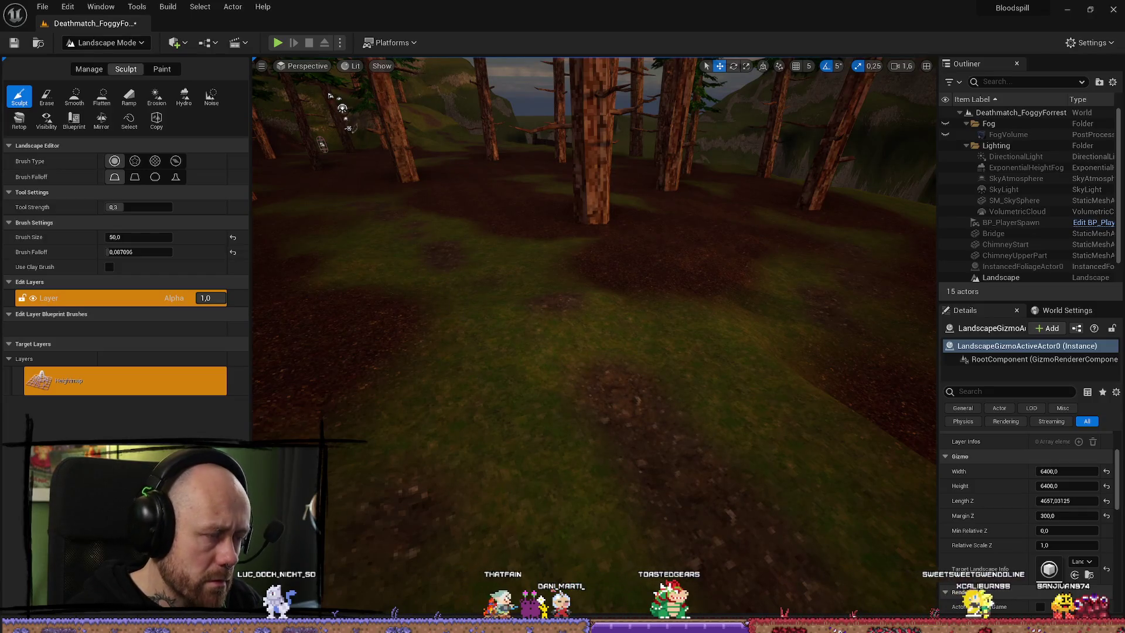
{"action": "left_click_drag", "start_coordinate": [415, 240], "coordinate": [415, 241]}
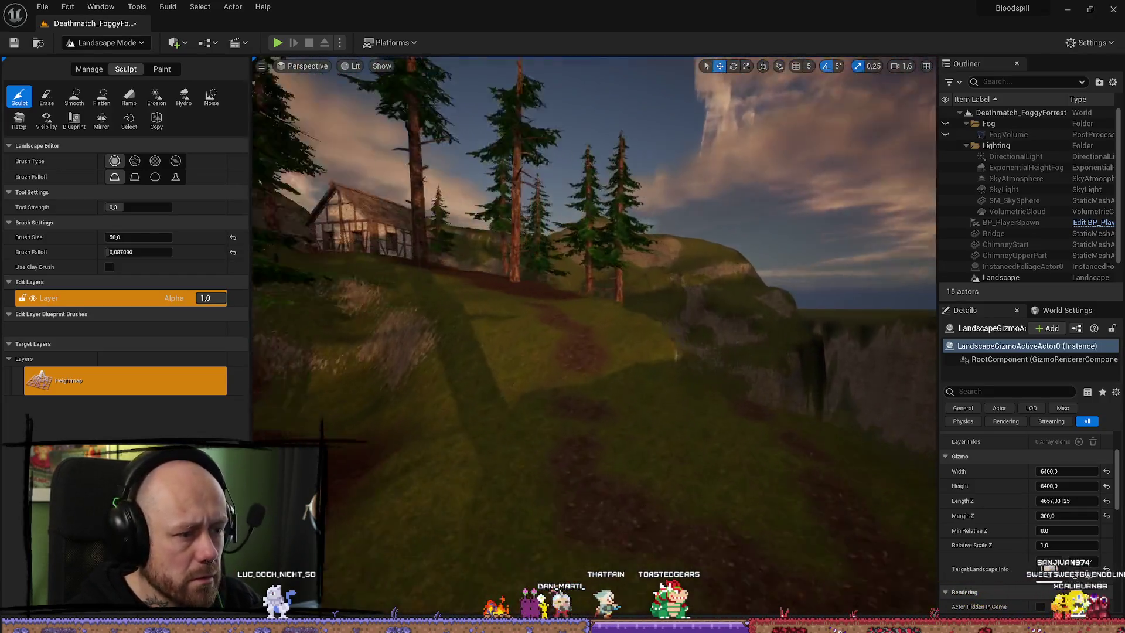
{"action": "left_click_drag", "start_coordinate": [623, 516], "coordinate": [623, 516]}
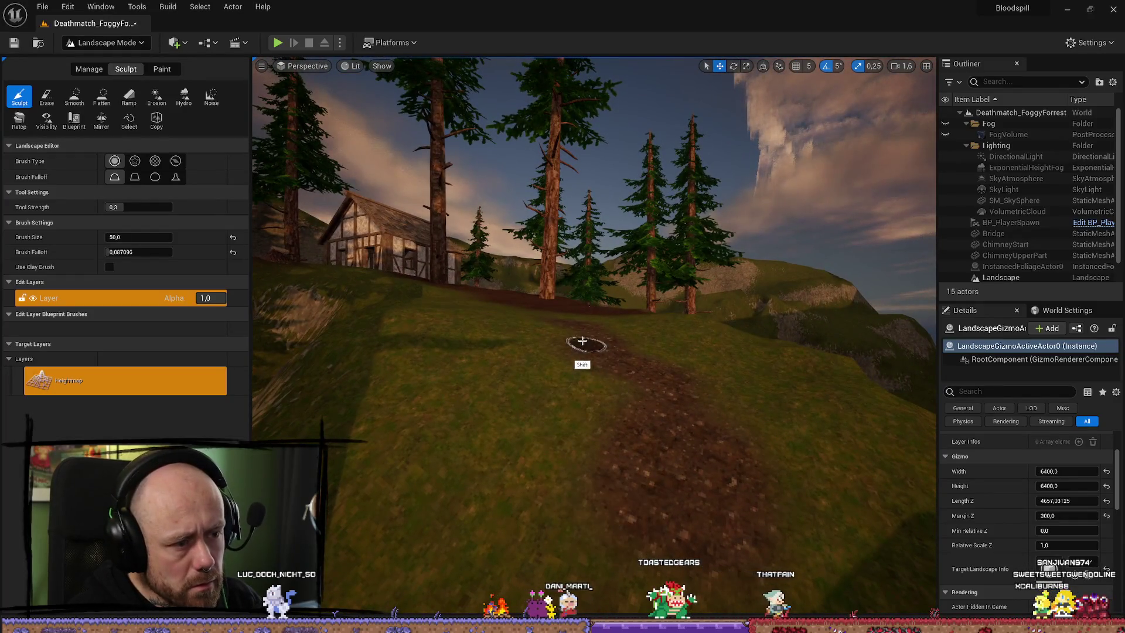
{"action": "mouse_move", "coordinate": [598, 350]}
{"action": "left_mouse_down"}
{"action": "mouse_move", "coordinate": [562, 322]}
{"action": "mouse_move", "coordinate": [623, 376]}
{"action": "mouse_move", "coordinate": [567, 321]}
{"action": "mouse_move", "coordinate": [672, 456]}
{"action": "left_mouse_up"}
Invert the brush to lower the terrain, survey the slope and forest, and start a play-test
{"action": "left_click_drag", "start_coordinate": [610, 346], "coordinate": [610, 346]}
{"action": "left_click_drag", "start_coordinate": [701, 346], "coordinate": [701, 346]}
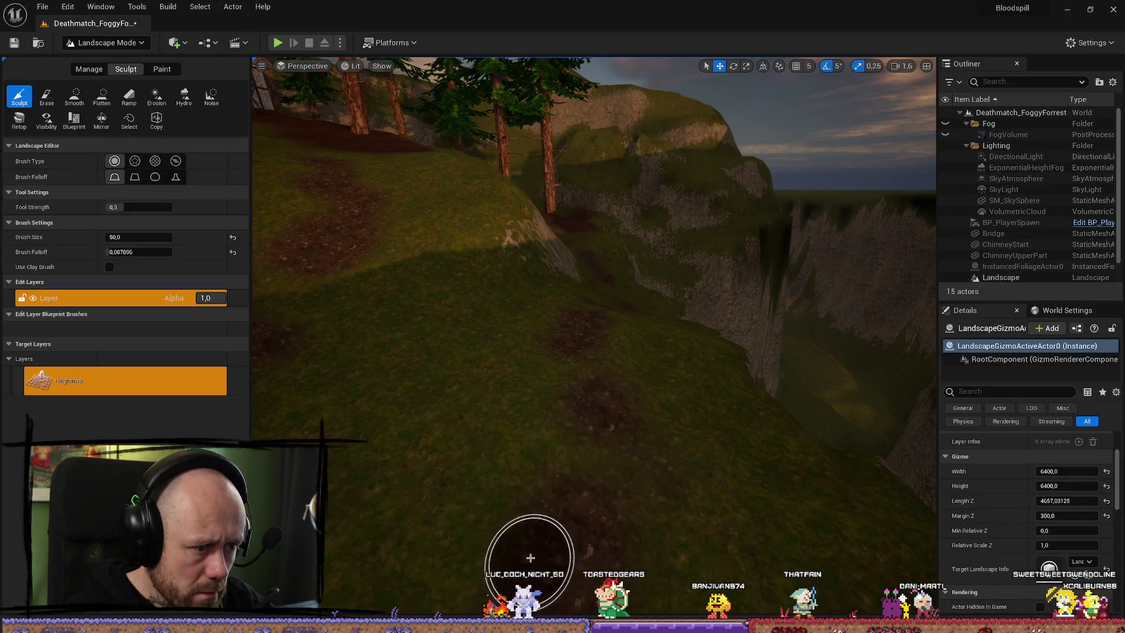
{"action": "left_click_drag", "start_coordinate": [520, 557], "coordinate": [520, 557]}
{"action": "left_click_drag", "start_coordinate": [371, 572], "coordinate": [372, 573]}
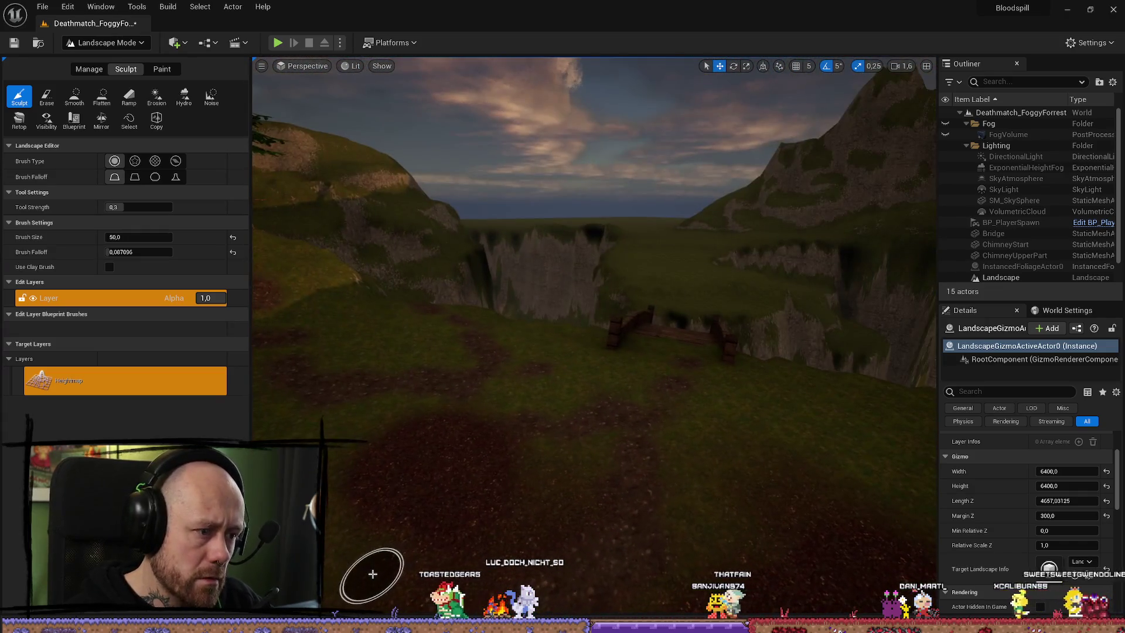
{"action": "key", "text": "shift"}
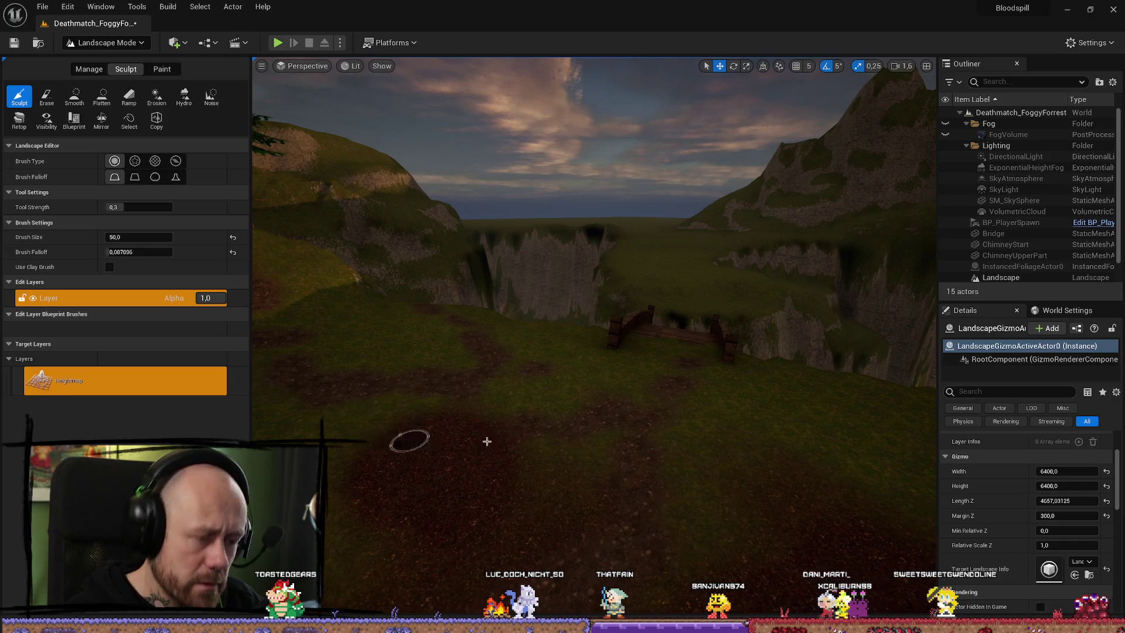
{"action": "key", "text": "w"}
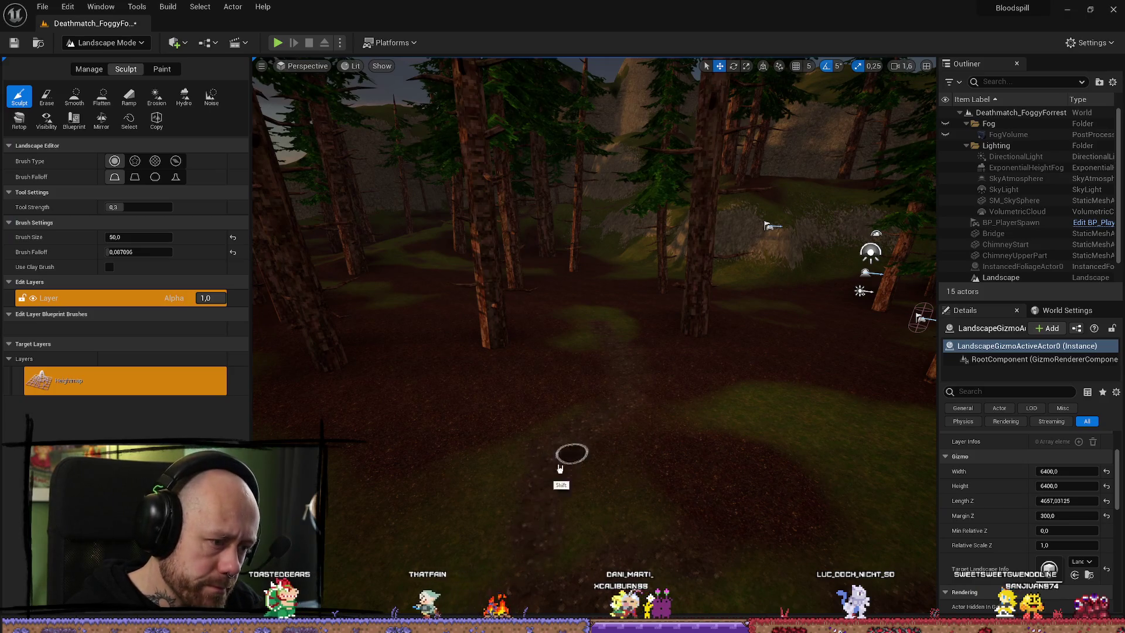
{"action": "key", "text": "alt+p"}
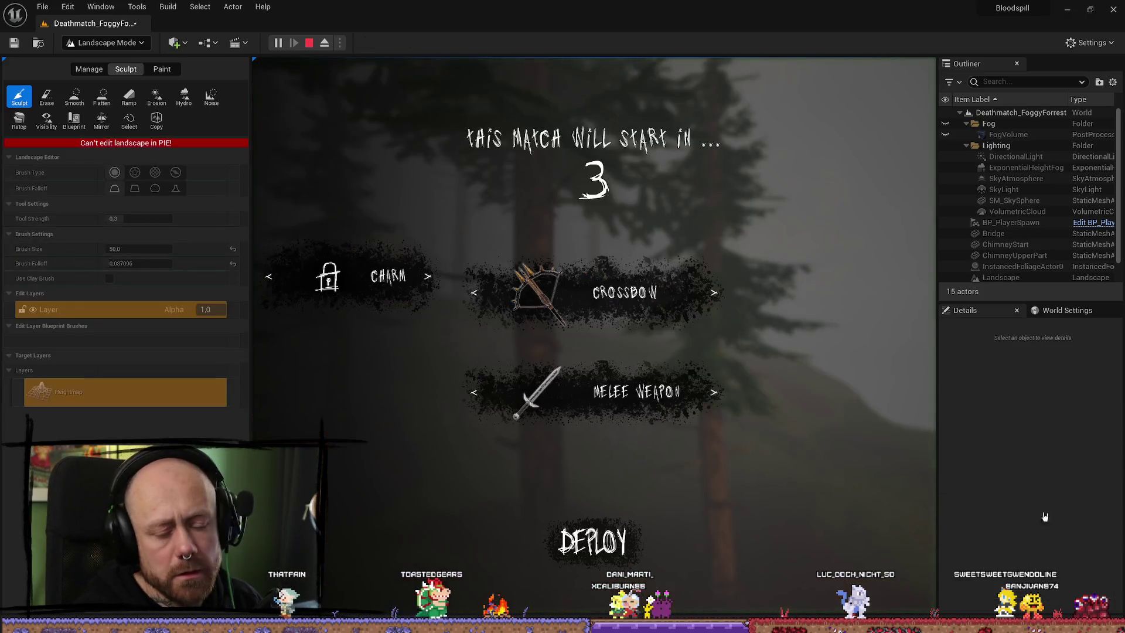
Make the play-test fullscreen with F11 and walk the crossbow player forward up the hill
{"action": "key", "text": "F11"}
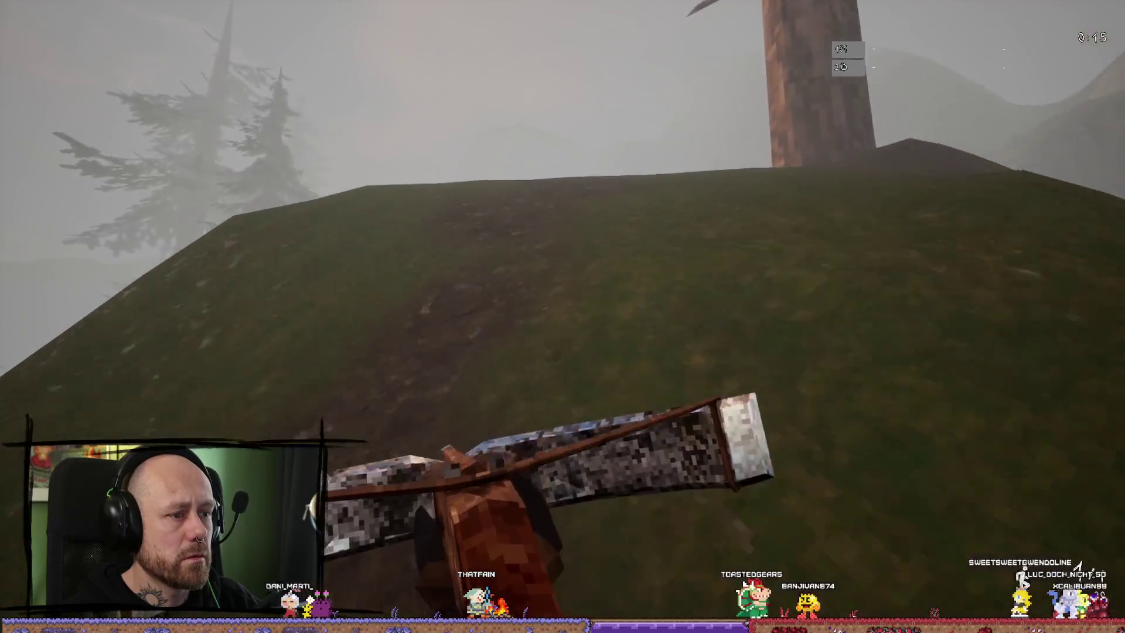
{"action": "key", "text": "w"}
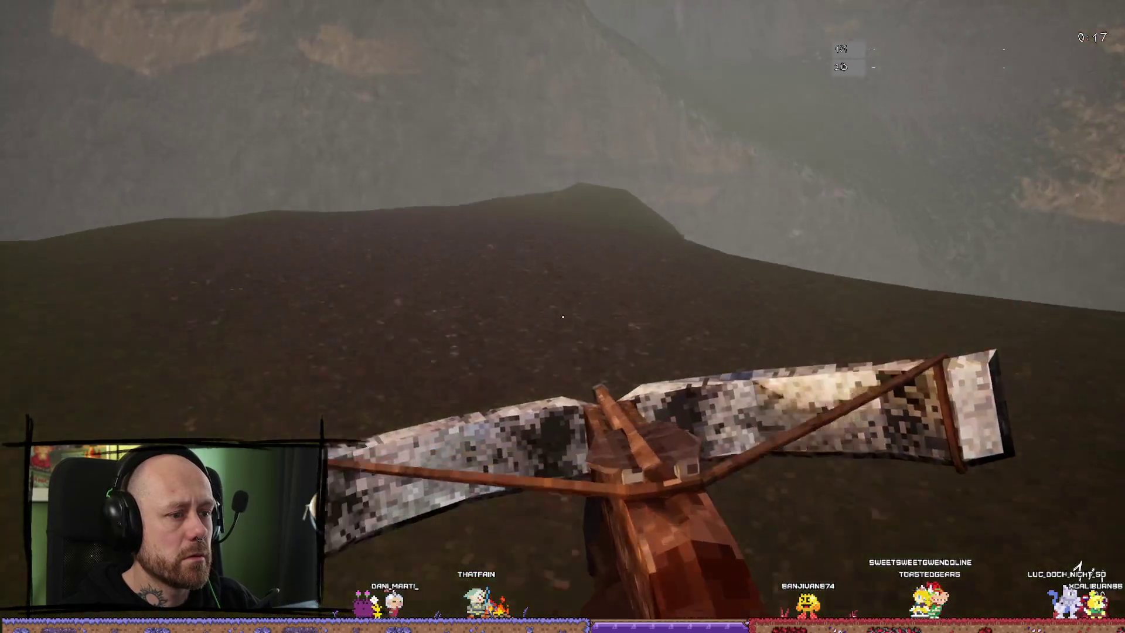
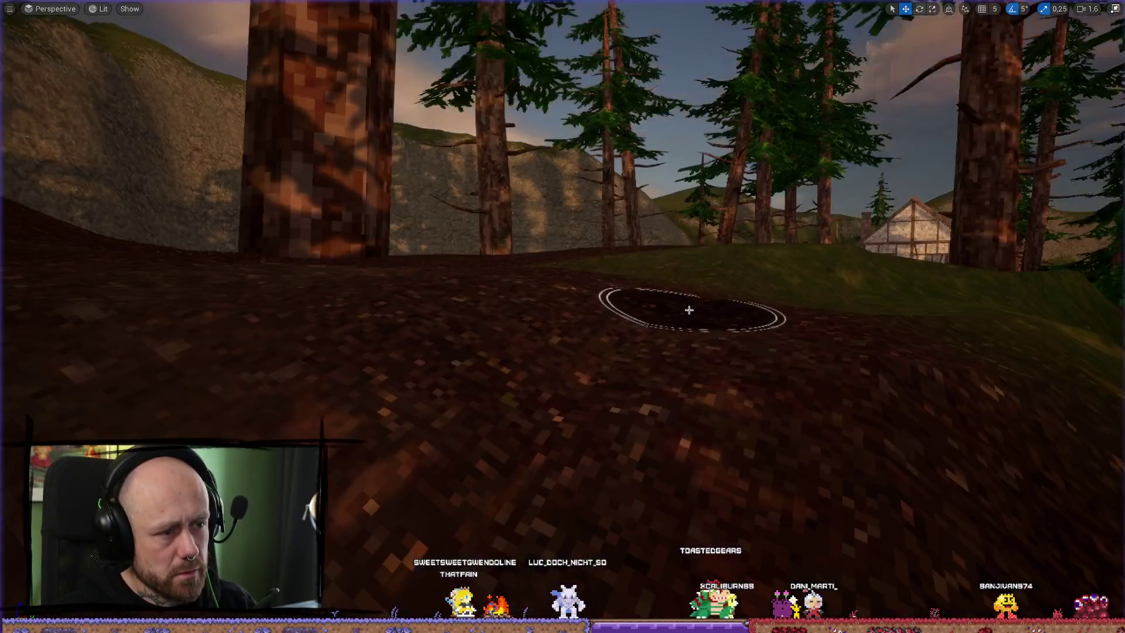
Turn the view down onto the dirt path on the grassy slope and pick the Sculpt tool
{"action": "right_click", "coordinate": [689, 310]}
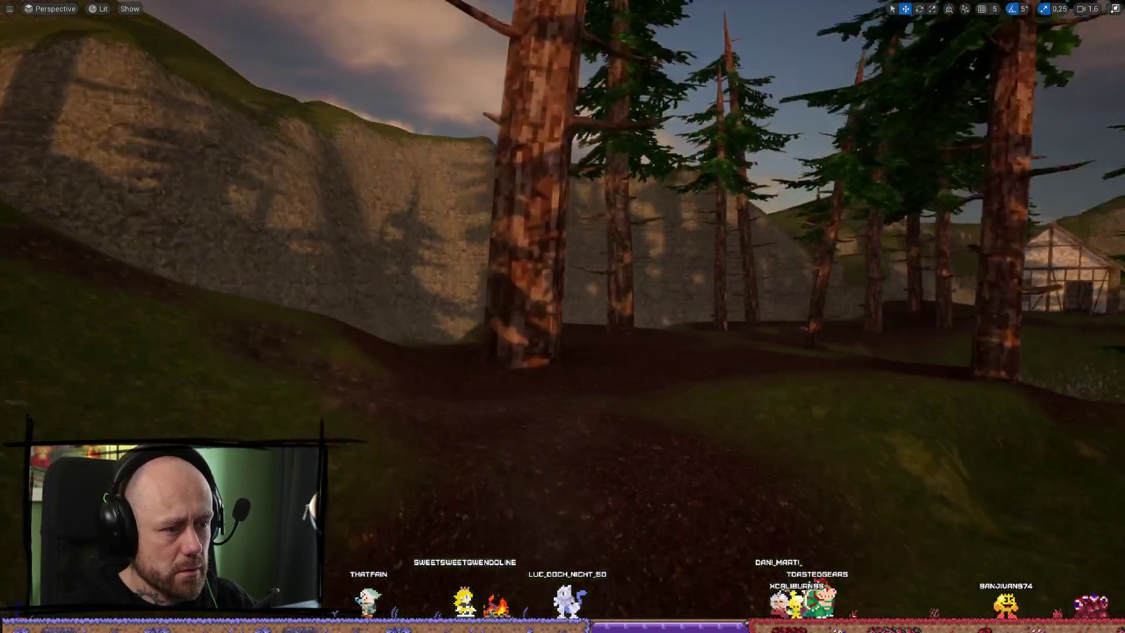
{"action": "right_click", "coordinate": [684, 306]}
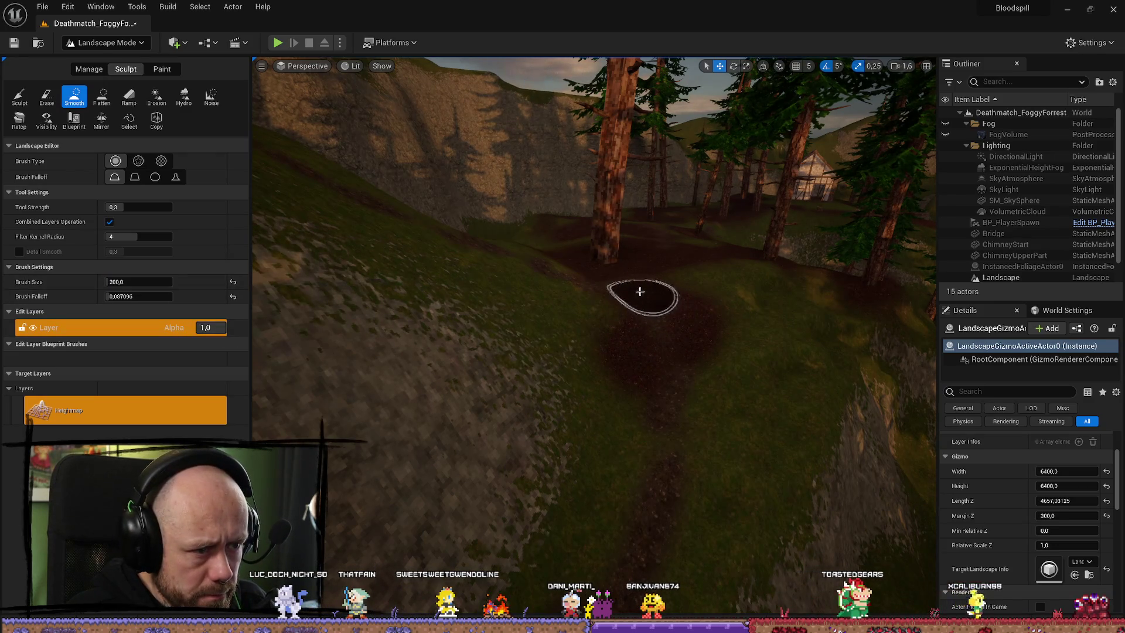
{"action": "scroll", "coordinate": [594, 328], "scroll_direction": "up", "scroll_amount": 5}
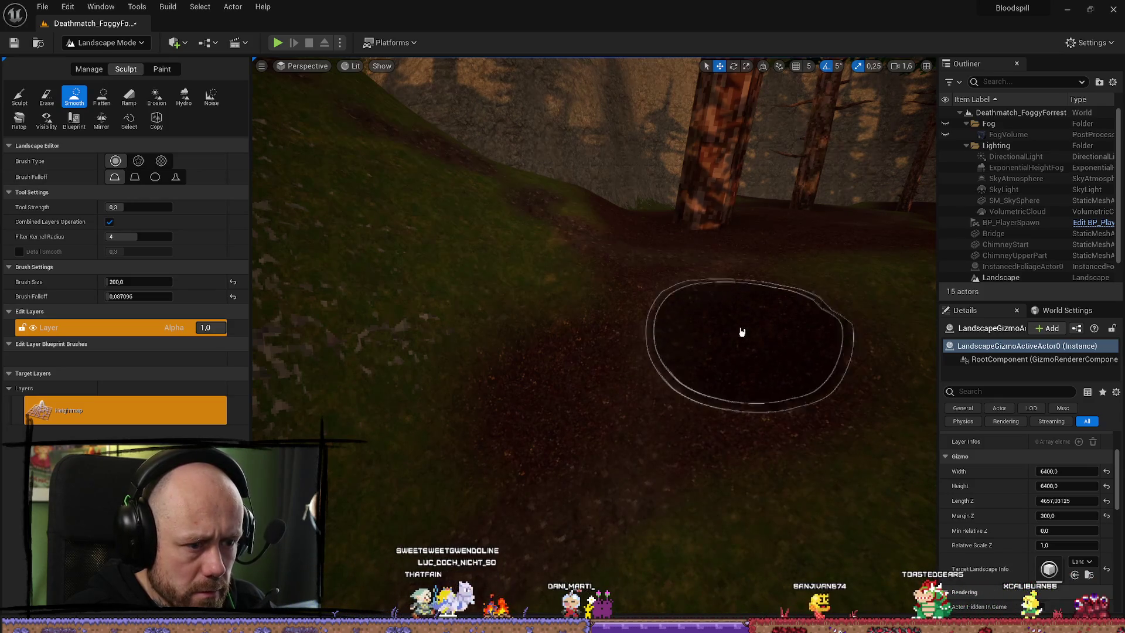
{"action": "scroll", "coordinate": [759, 278], "scroll_direction": "down", "scroll_amount": 6}
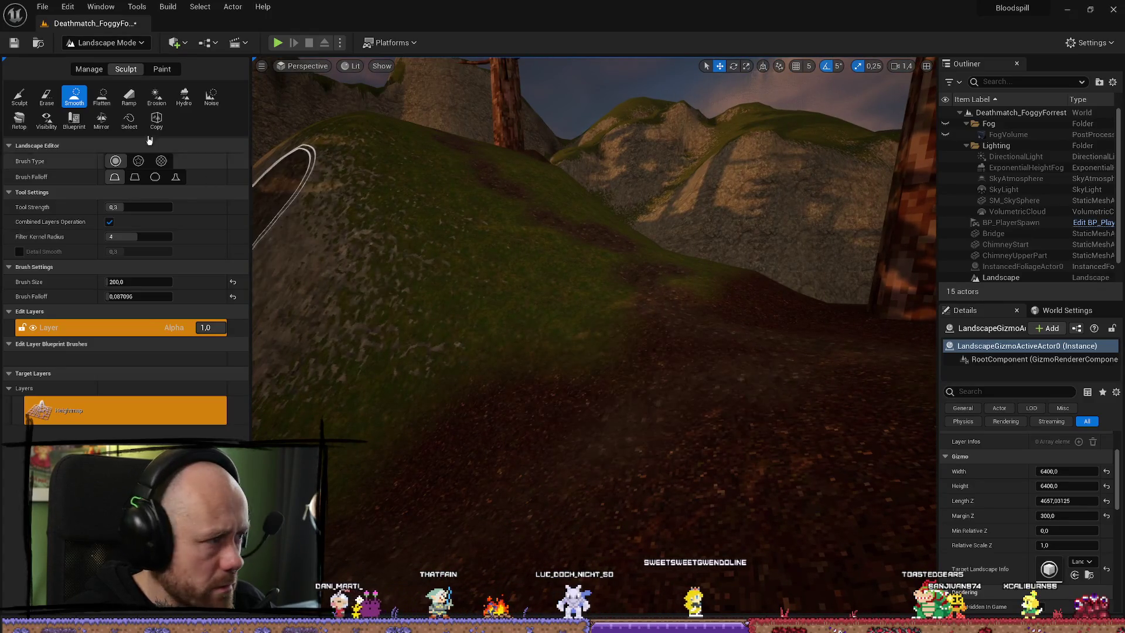
{"action": "left_click", "coordinate": [24, 96]}
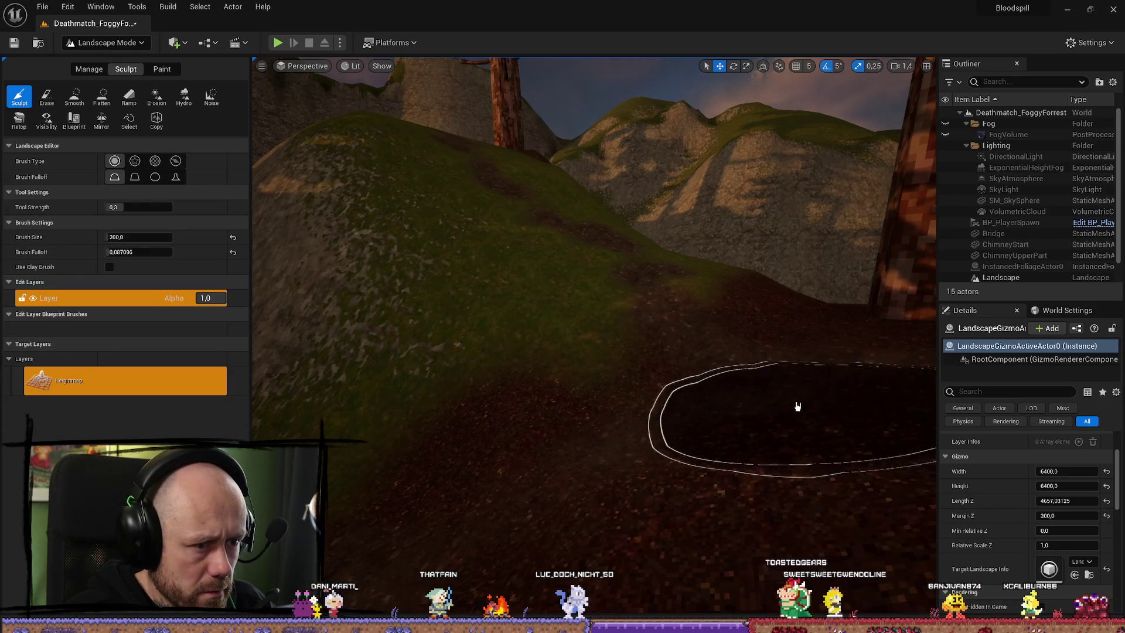
Raise the hilltop beside the trees with Sculpt, then soften it with Smooth
{"action": "scroll", "coordinate": [797, 406], "scroll_direction": "up", "scroll_amount": 5}
{"action": "scroll", "coordinate": [799, 439], "scroll_direction": "up", "scroll_amount": 4}
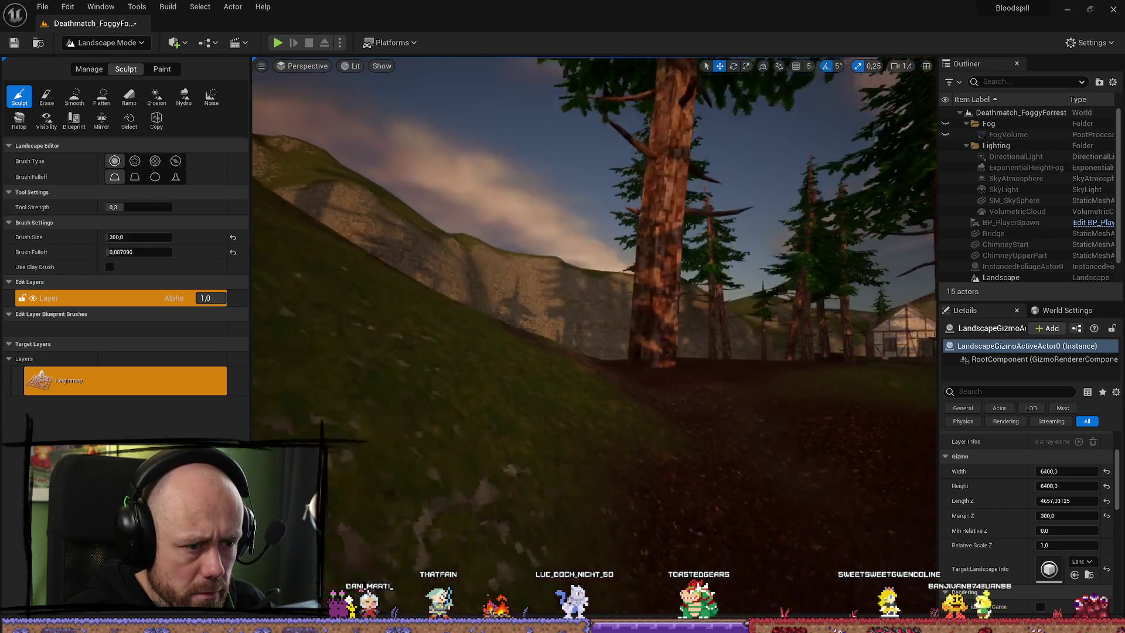
{"action": "scroll", "coordinate": [793, 420], "scroll_direction": "down", "scroll_amount": 3}
{"action": "scroll", "coordinate": [318, 173], "scroll_direction": "up", "scroll_amount": 5}
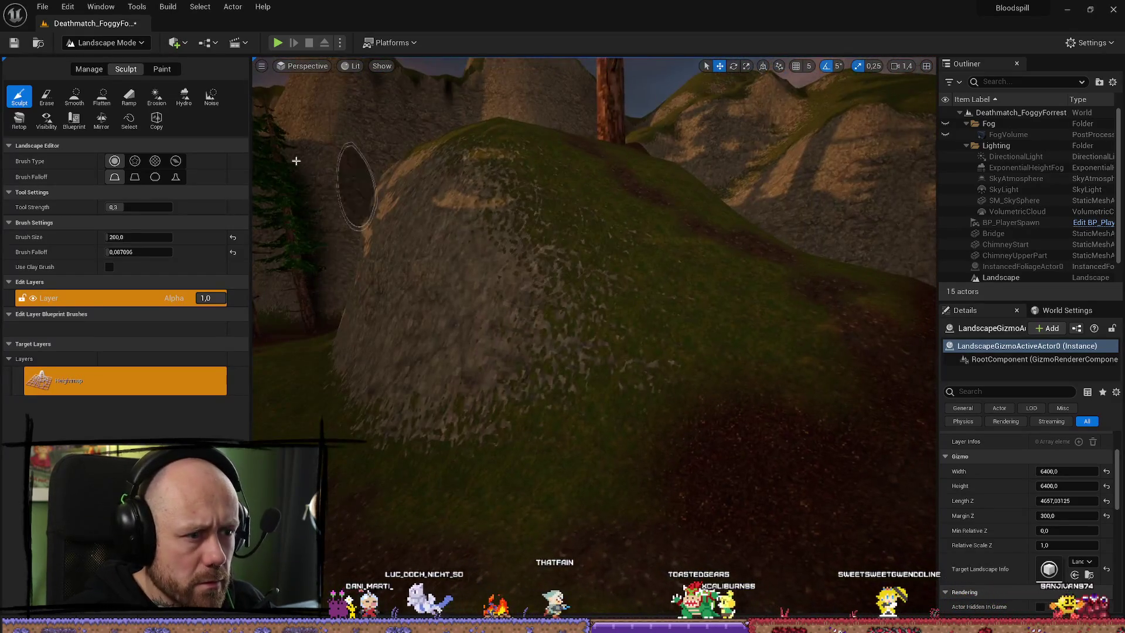
{"action": "left_click", "coordinate": [74, 97]}
{"action": "scroll", "coordinate": [766, 465], "scroll_direction": "up", "scroll_amount": 3}
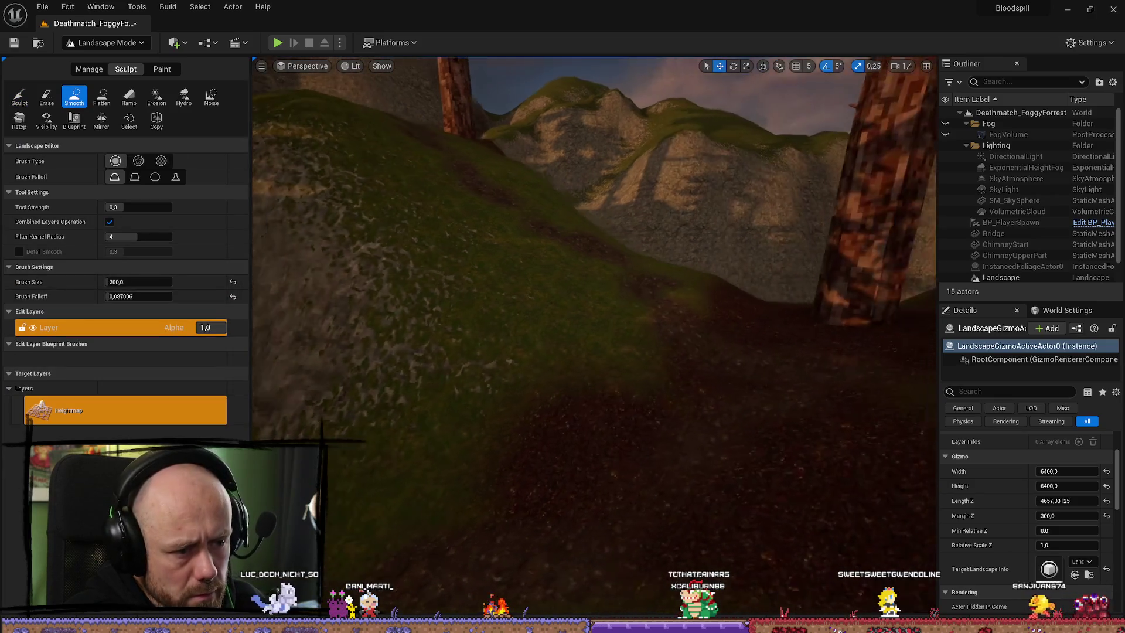
{"action": "scroll", "coordinate": [654, 387], "scroll_direction": "up", "scroll_amount": 2}
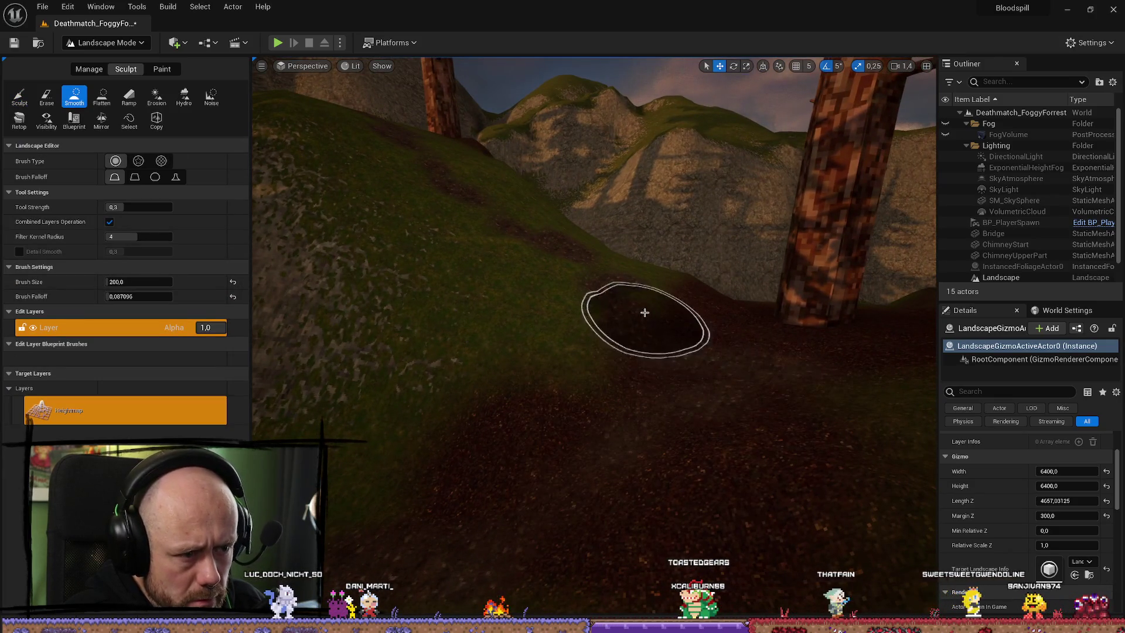
{"action": "scroll", "coordinate": [644, 315], "scroll_direction": "down", "scroll_amount": 3}
{"action": "scroll", "coordinate": [640, 285], "scroll_direction": "up", "scroll_amount": 5}
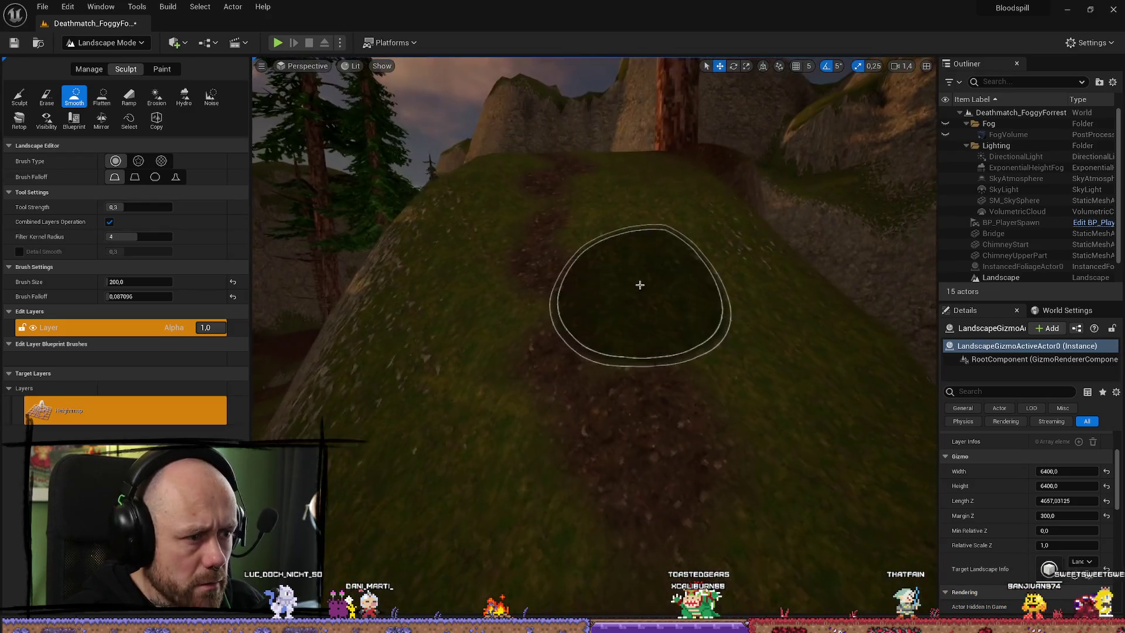
Build the hill up further with Sculpt and smooth the raised crest again
{"action": "left_click", "coordinate": [19, 97]}
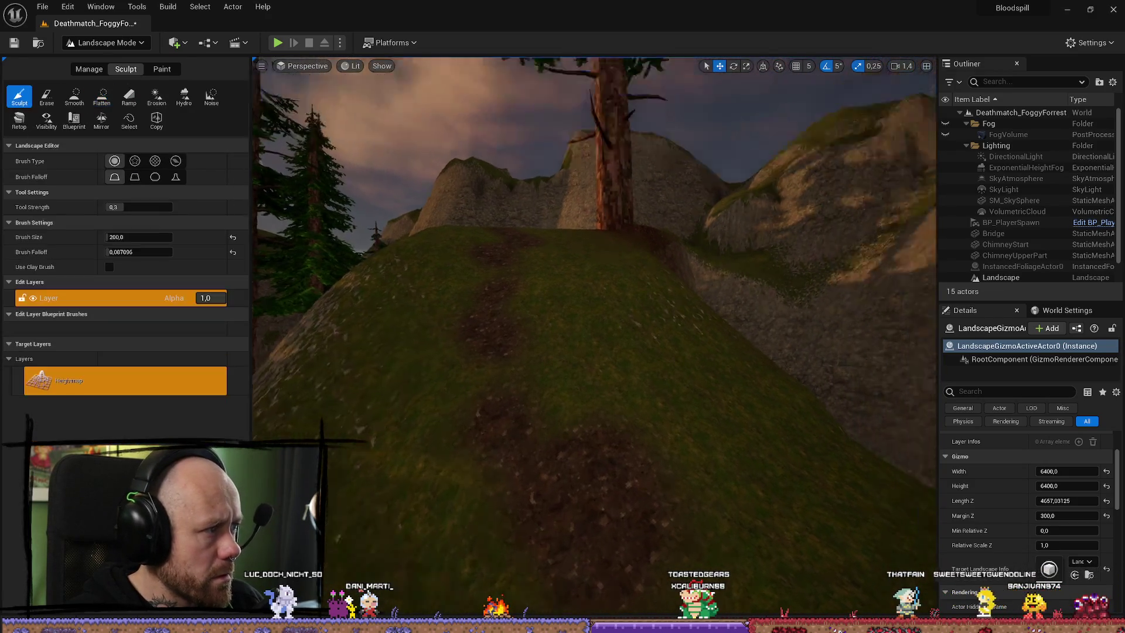
{"action": "scroll", "coordinate": [586, 293], "scroll_direction": "up", "scroll_amount": 2}
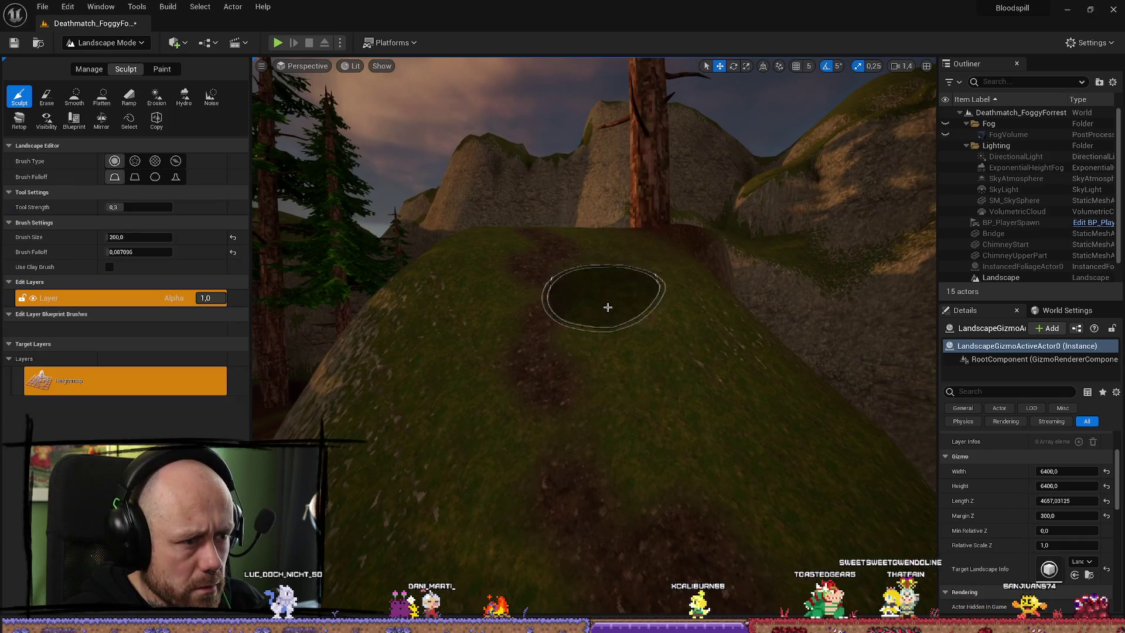
{"action": "scroll", "coordinate": [635, 472], "scroll_direction": "up", "scroll_amount": 2}
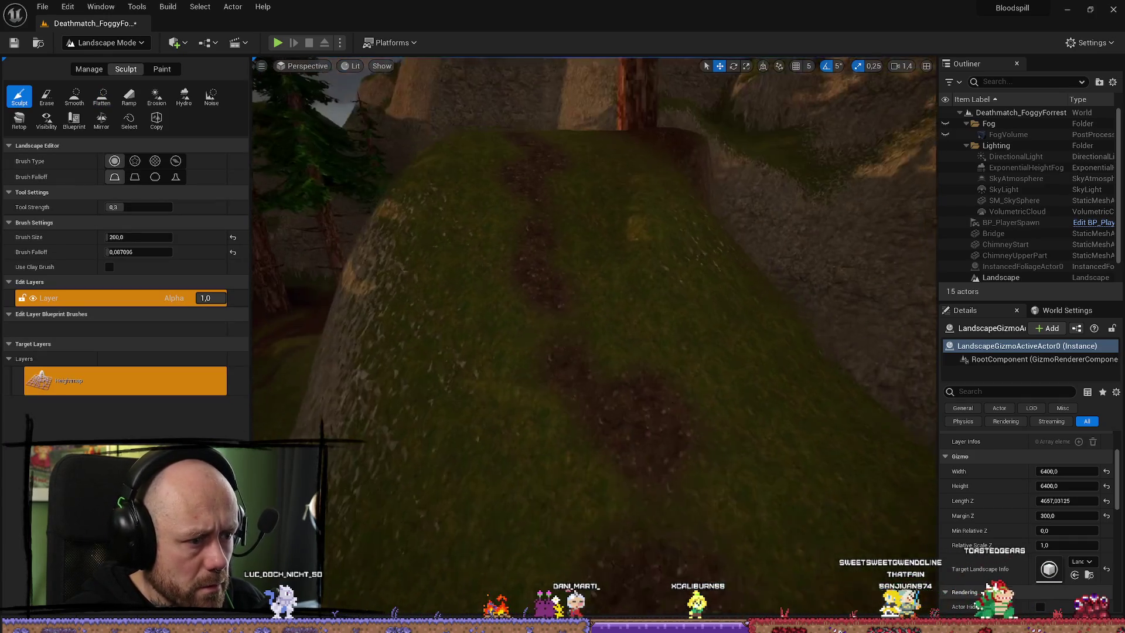
{"action": "scroll", "coordinate": [627, 402], "scroll_direction": "down", "scroll_amount": 2}
{"action": "scroll", "coordinate": [646, 505], "scroll_direction": "up", "scroll_amount": 3}
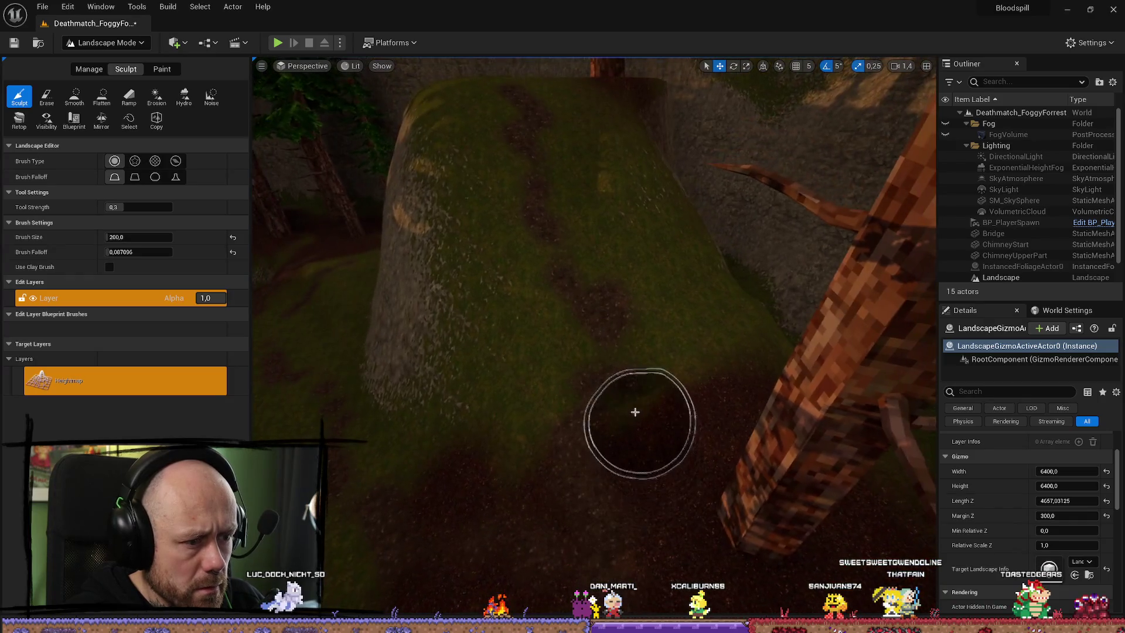
{"action": "scroll", "coordinate": [672, 490], "scroll_direction": "up", "scroll_amount": 3}
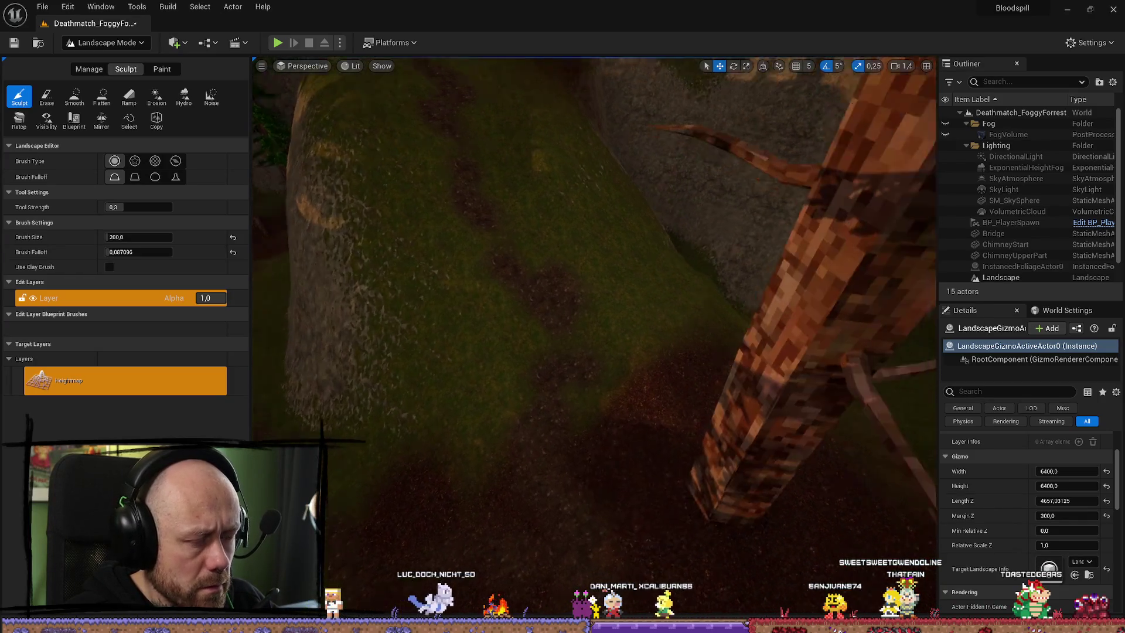
{"action": "left_click", "coordinate": [63, 103]}
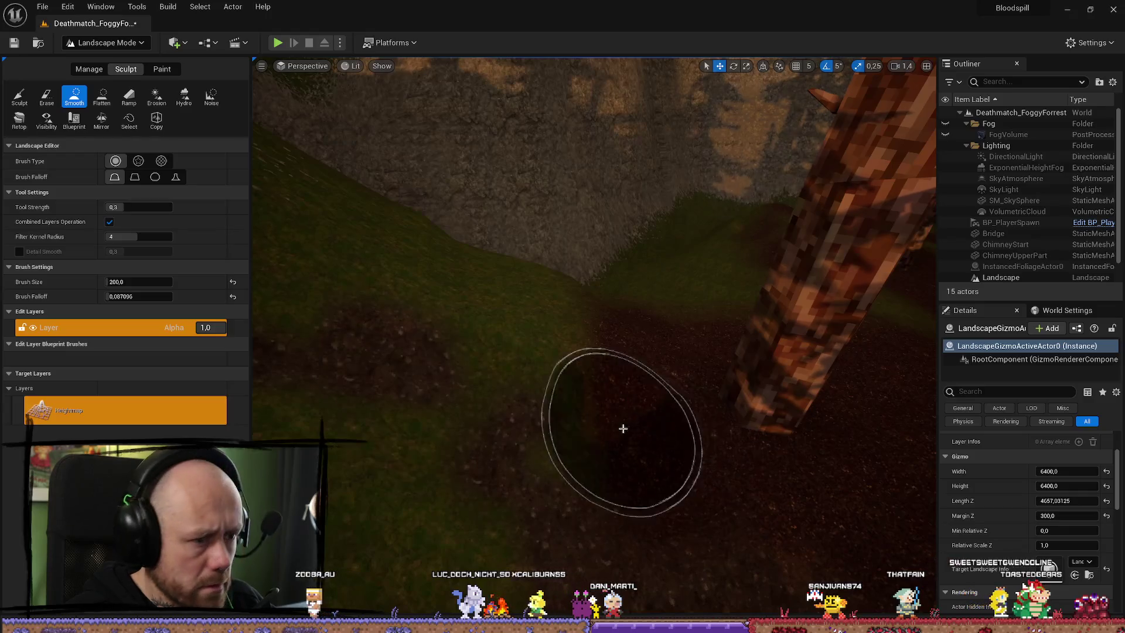
{"action": "scroll", "coordinate": [496, 360], "scroll_direction": "down", "scroll_amount": 5}
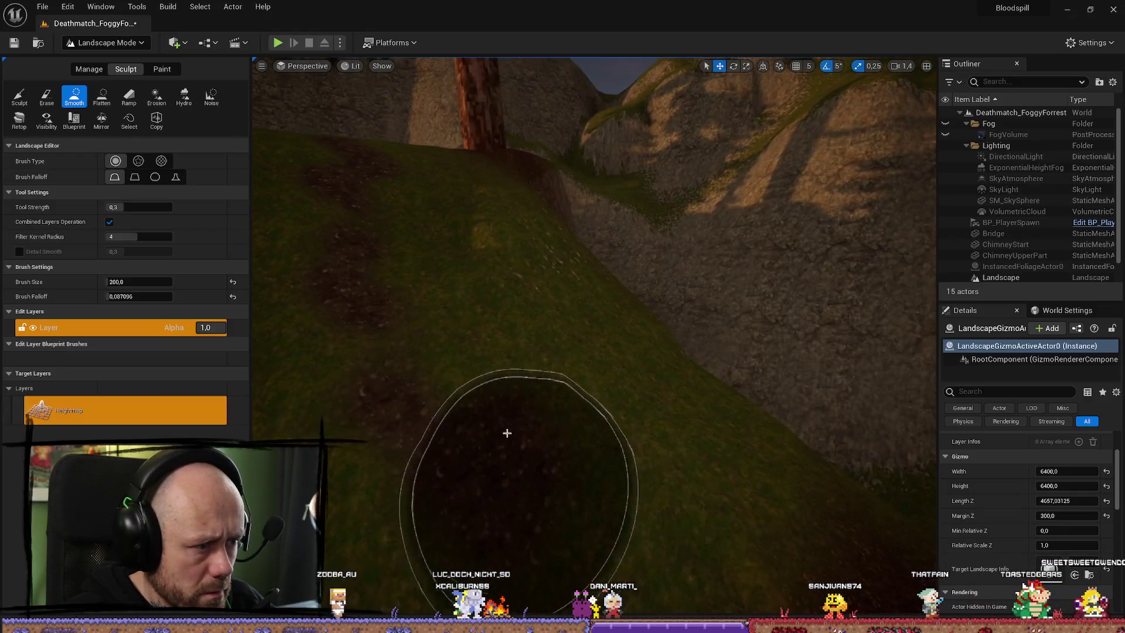
{"action": "scroll", "coordinate": [464, 246], "scroll_direction": "up", "scroll_amount": 3}
{"action": "scroll", "coordinate": [572, 314], "scroll_direction": "down", "scroll_amount": 3}
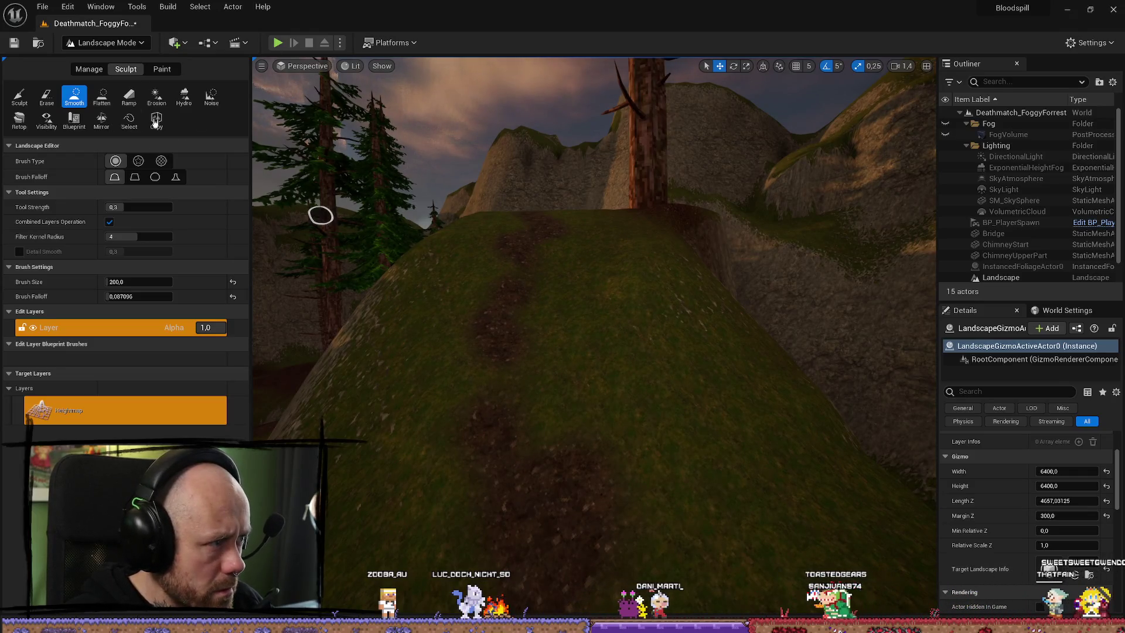
Reframe the hill slope, sculpt it once more and finish with a Smooth pass
{"action": "left_click", "coordinate": [20, 98]}
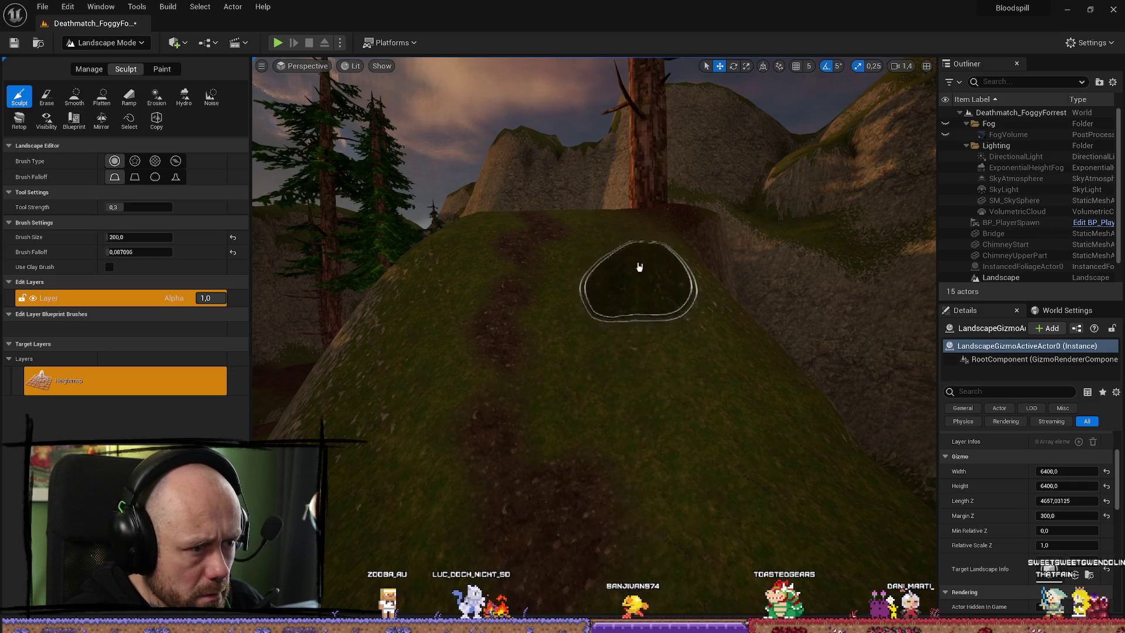
{"action": "mouse_move", "coordinate": [681, 549]}
{"action": "left_mouse_down"}
{"action": "mouse_move", "coordinate": [683, 580]}
{"action": "mouse_move", "coordinate": [686, 510]}
{"action": "left_mouse_up"}
{"action": "mouse_move", "coordinate": [644, 551]}
{"action": "left_mouse_down"}
{"action": "mouse_move", "coordinate": [645, 527]}
{"action": "mouse_move", "coordinate": [644, 553]}
{"action": "left_mouse_up"}
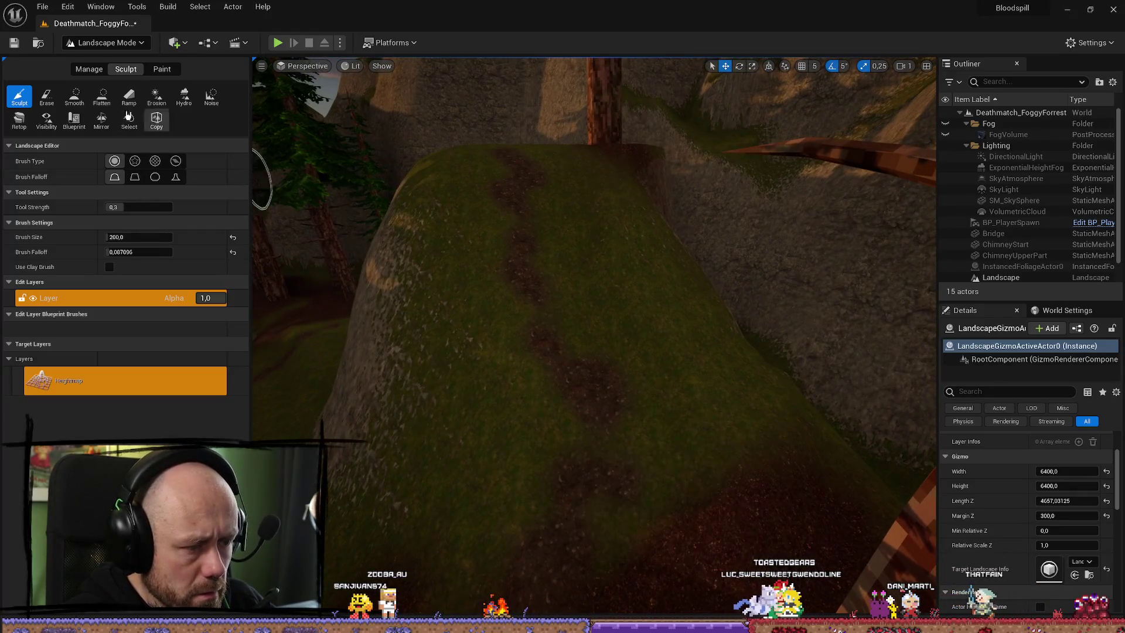
{"action": "left_click", "coordinate": [87, 97]}
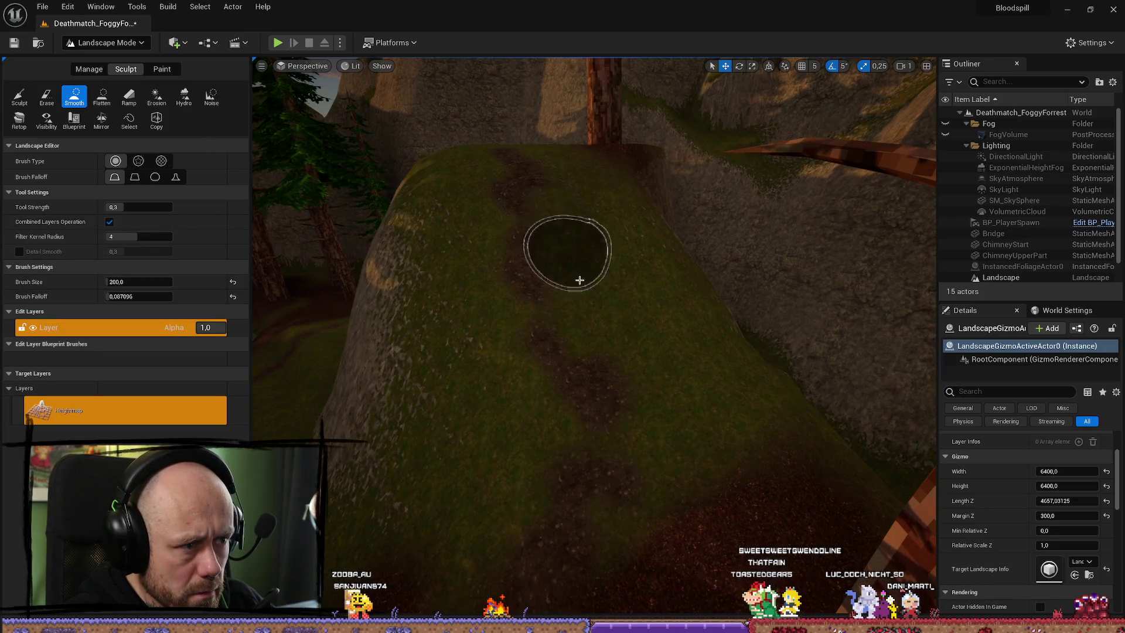
{"action": "scroll", "coordinate": [653, 569], "scroll_direction": "down", "scroll_amount": 5}
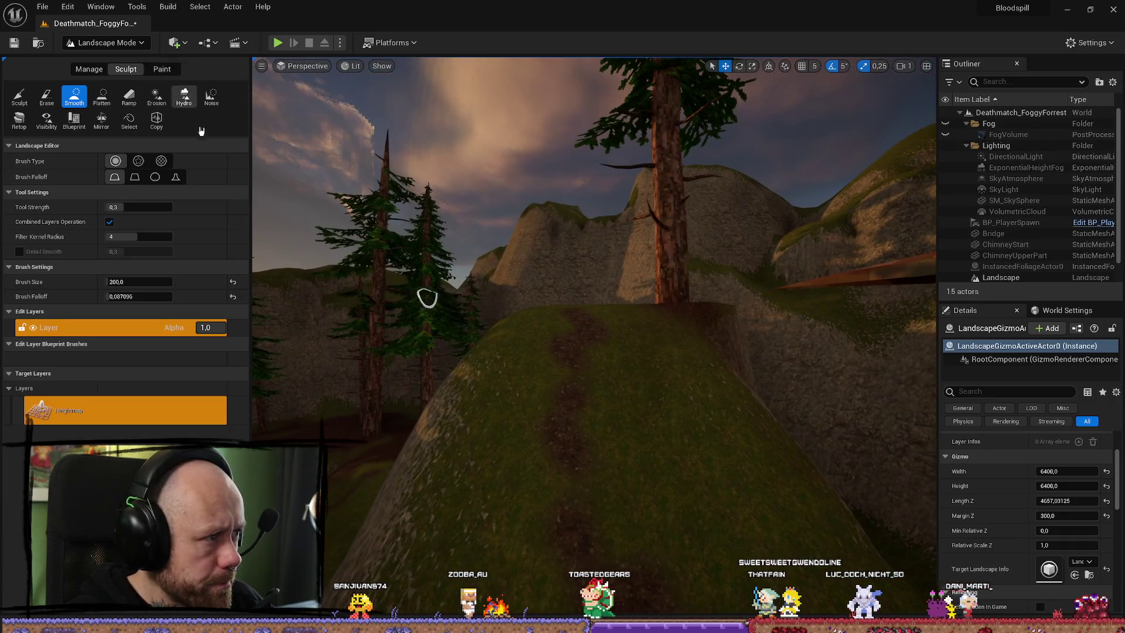
{"action": "left_click", "coordinate": [170, 70]}
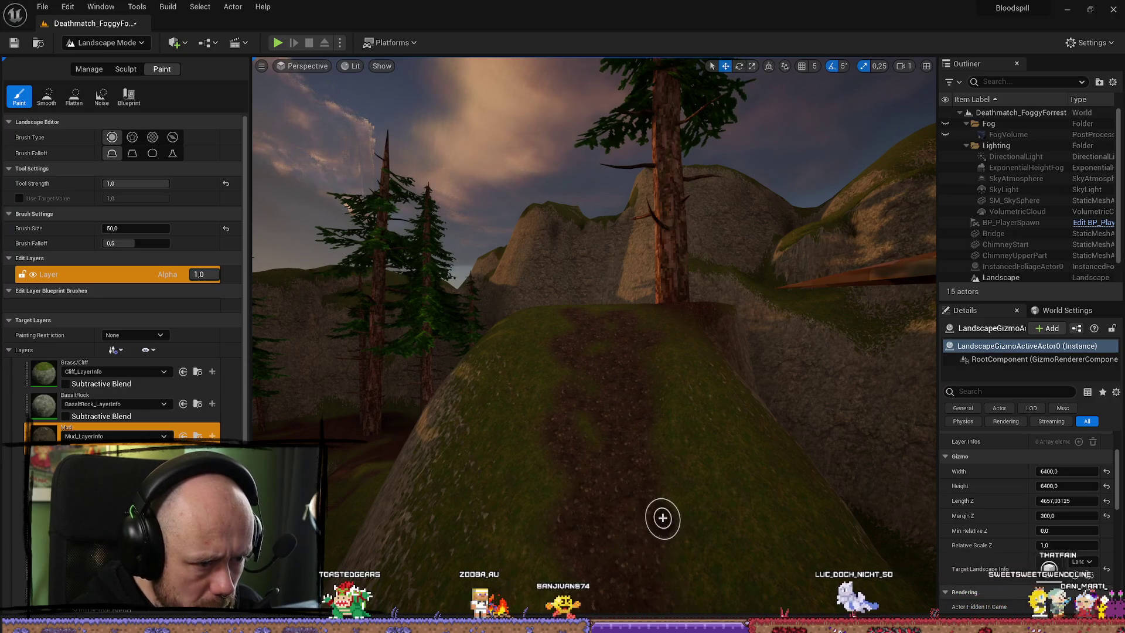
Fly the camera up and back along the slope, then start a Play In Editor playtest
{"action": "key", "text": "w"}
{"action": "key", "text": "s"}
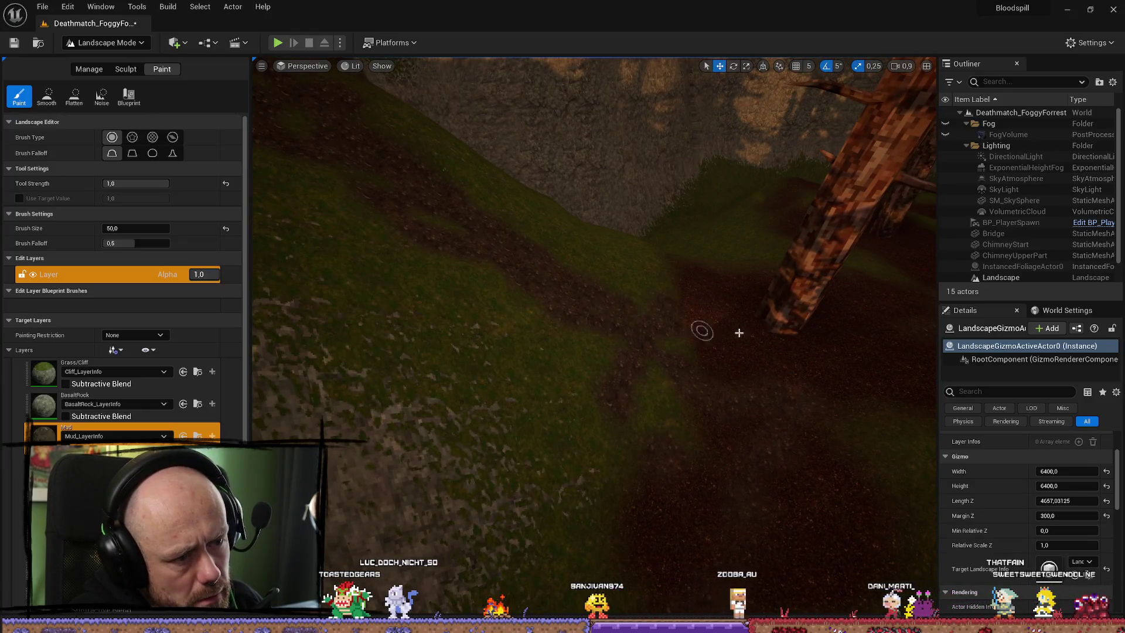
{"action": "key", "text": "alt+p"}
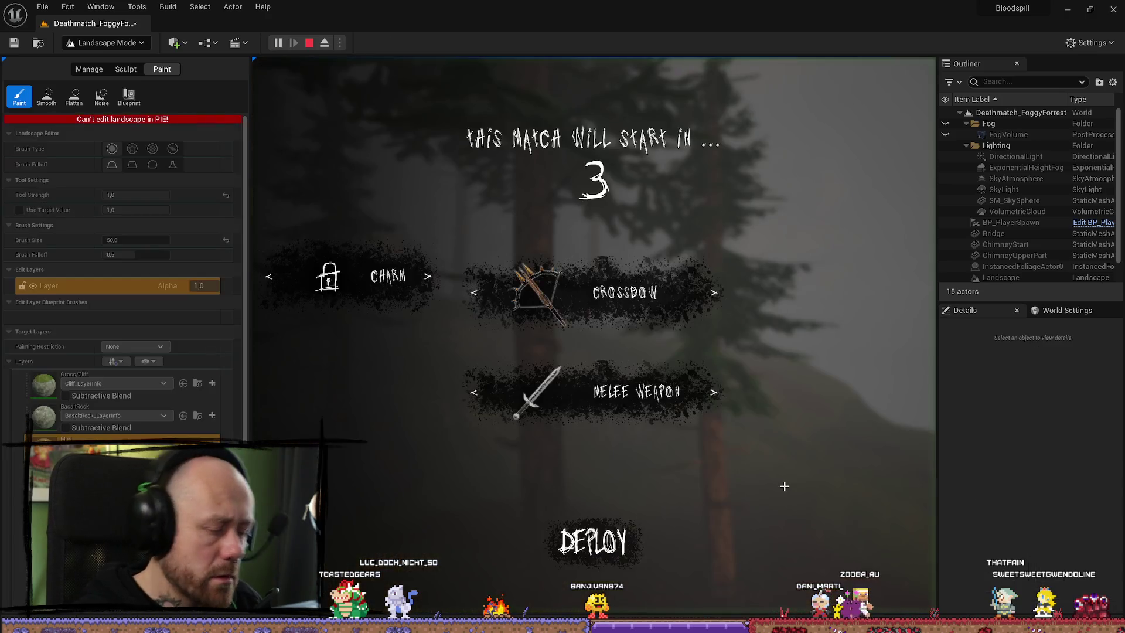
Deploy into the match with the crossbow, fire it, then stop the playtest
{"action": "key", "text": "F11"}
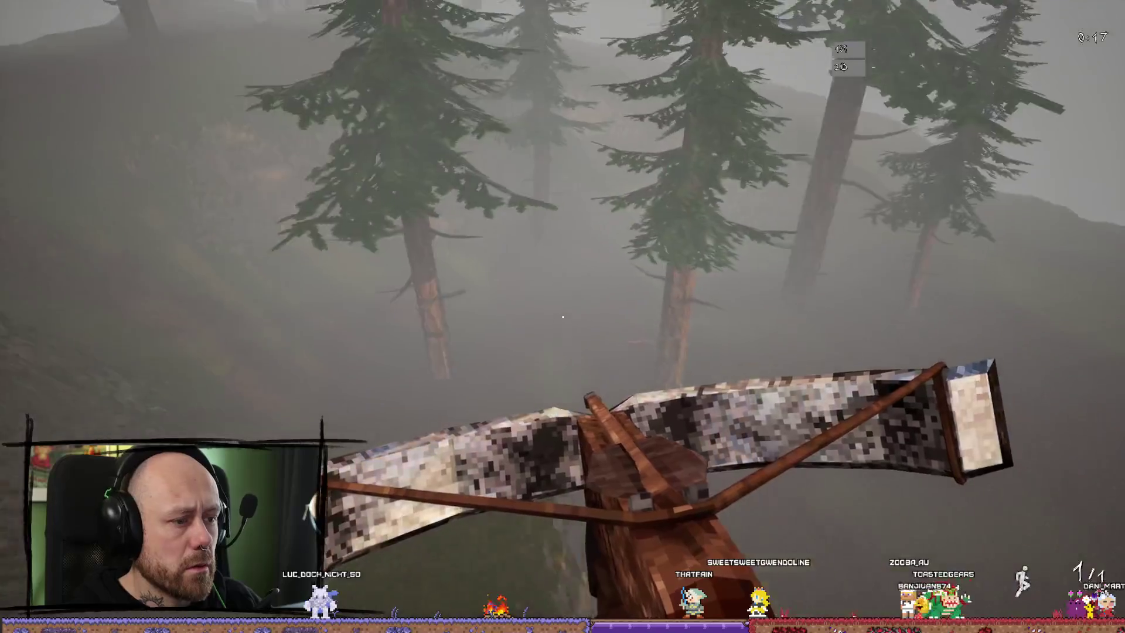
{"action": "left_click", "coordinate": [563, 316]}
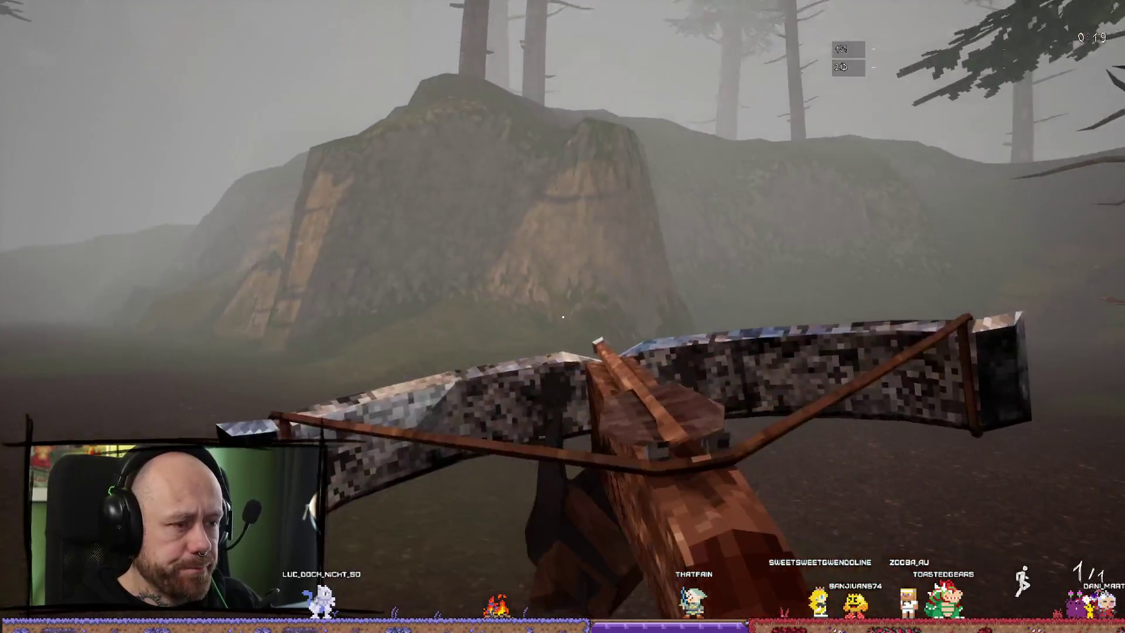
{"action": "key", "text": "Escape"}
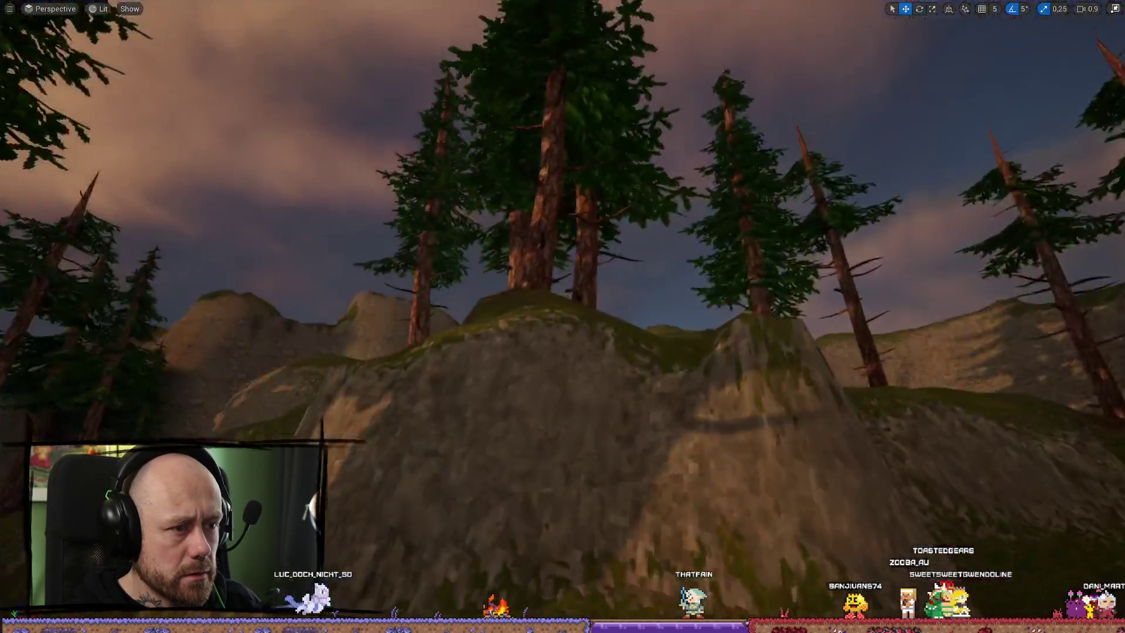
Leave immersive view and select the Smooth sculpting tool from the full tool set
{"action": "scroll", "coordinate": [526, 211], "scroll_direction": "down", "scroll_amount": 3}
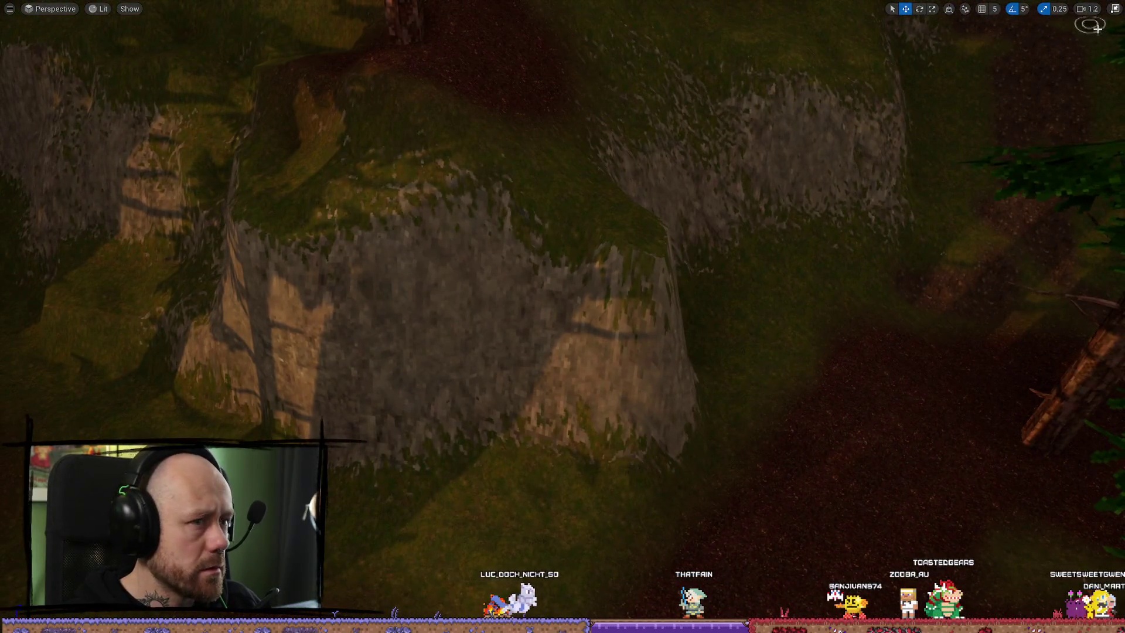
{"action": "key", "text": "F11"}
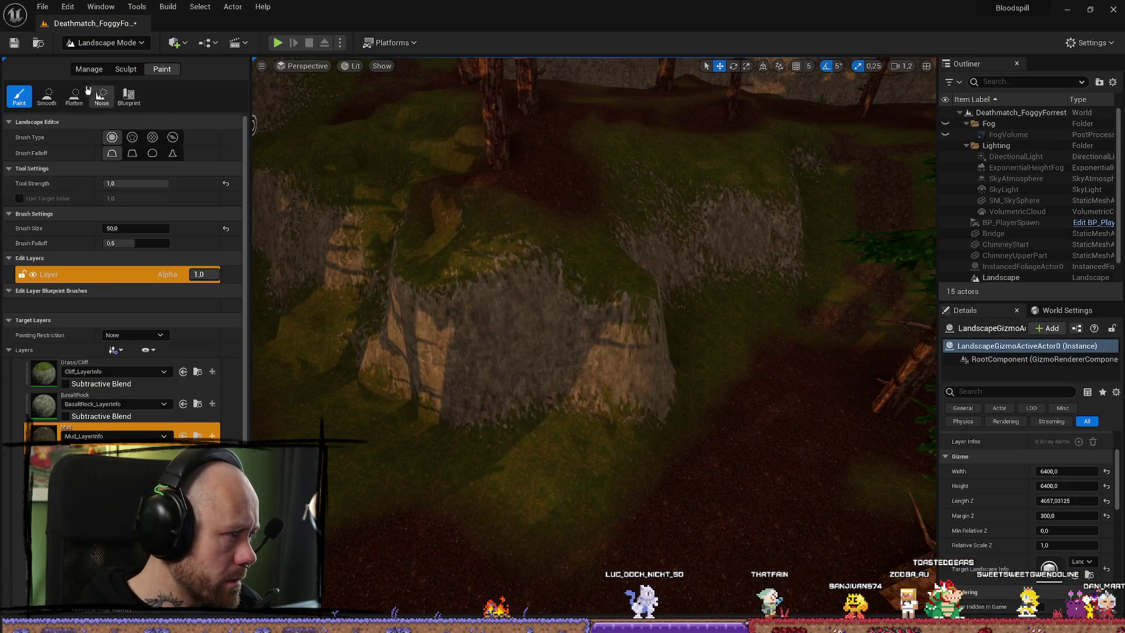
{"action": "left_click", "coordinate": [74, 96]}
{"action": "left_click", "coordinate": [47, 98]}
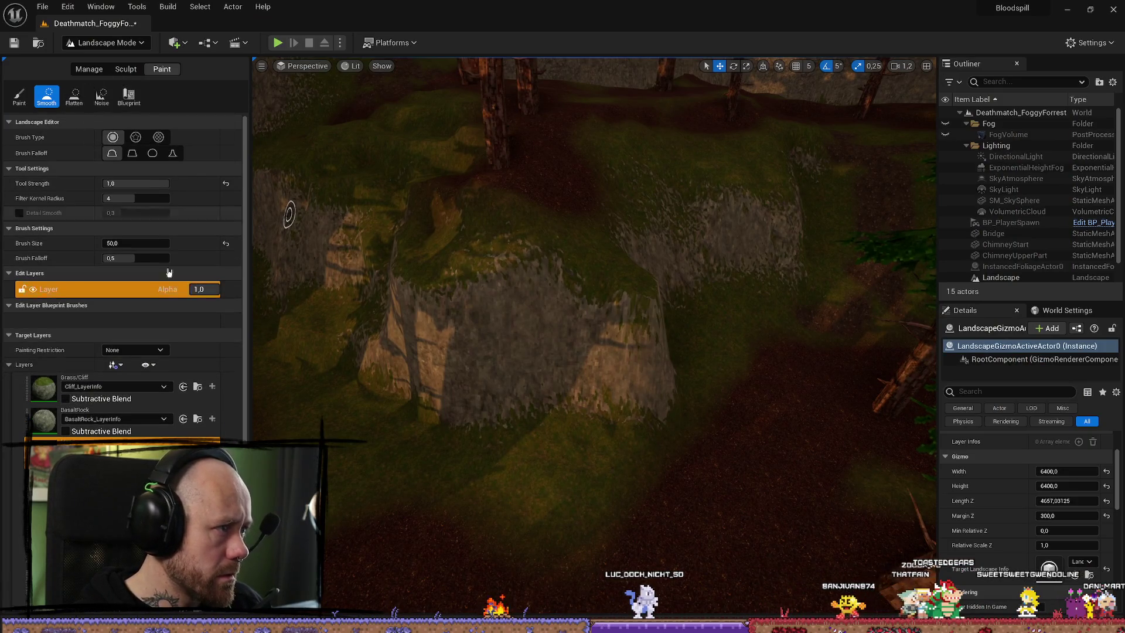
{"action": "left_click", "coordinate": [121, 68]}
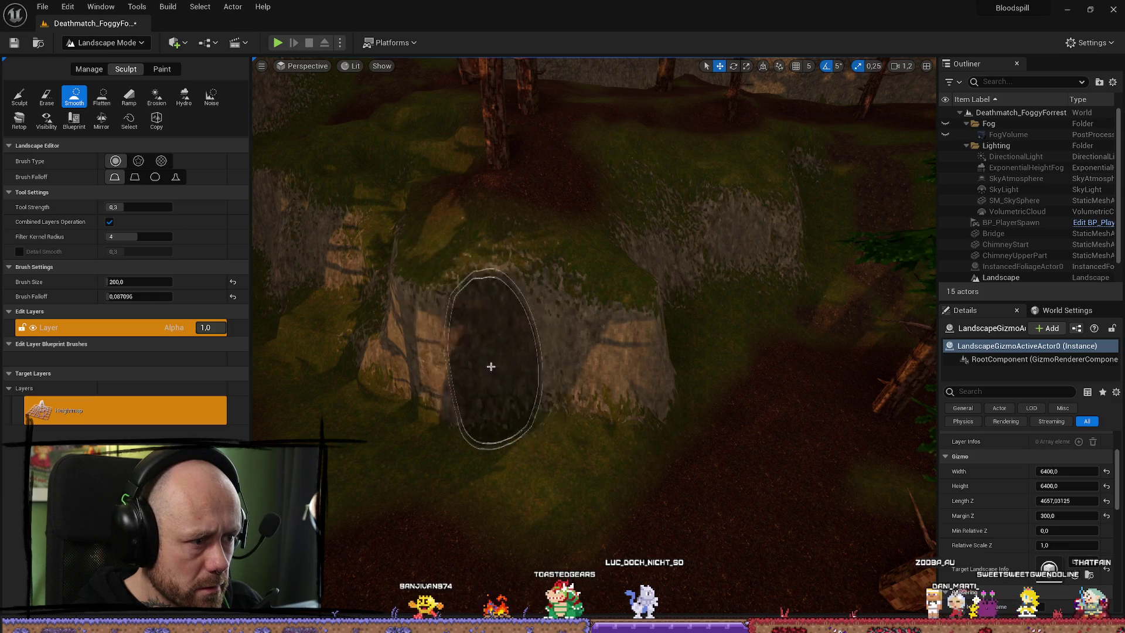
Fly the camera forward through the forest to survey the floor
{"action": "scroll", "coordinate": [492, 366], "scroll_direction": "up", "scroll_amount": 5}
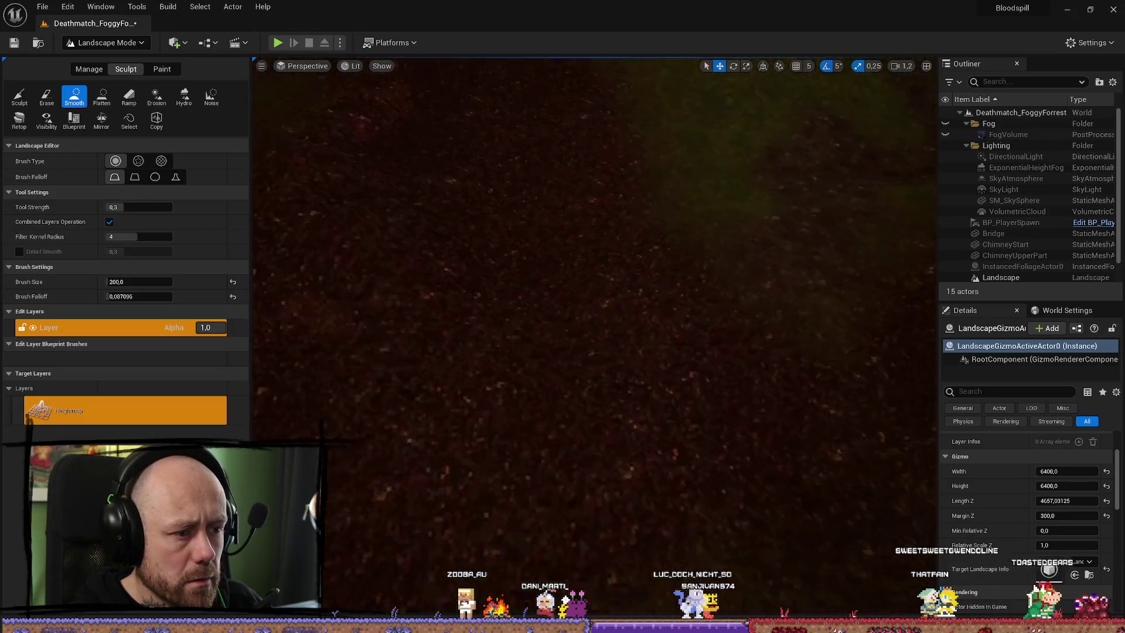
{"action": "scroll", "coordinate": [618, 280], "scroll_direction": "down", "scroll_amount": 3}
{"action": "scroll", "coordinate": [618, 281], "scroll_direction": "down", "scroll_amount": 3}
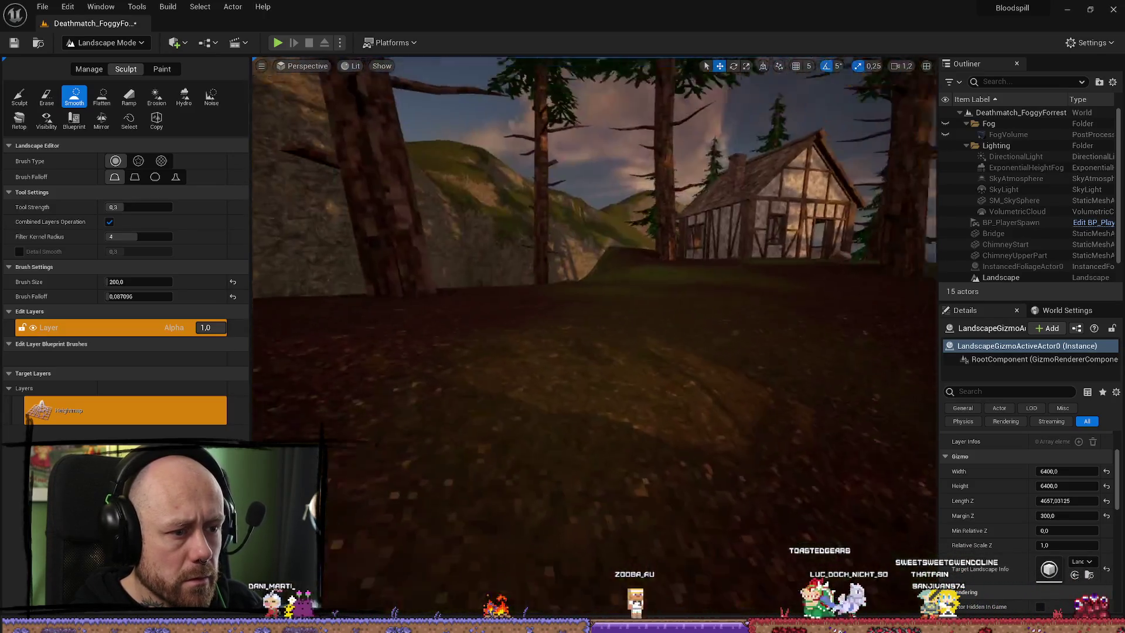
{"action": "scroll", "coordinate": [769, 214], "scroll_direction": "down", "scroll_amount": 3}
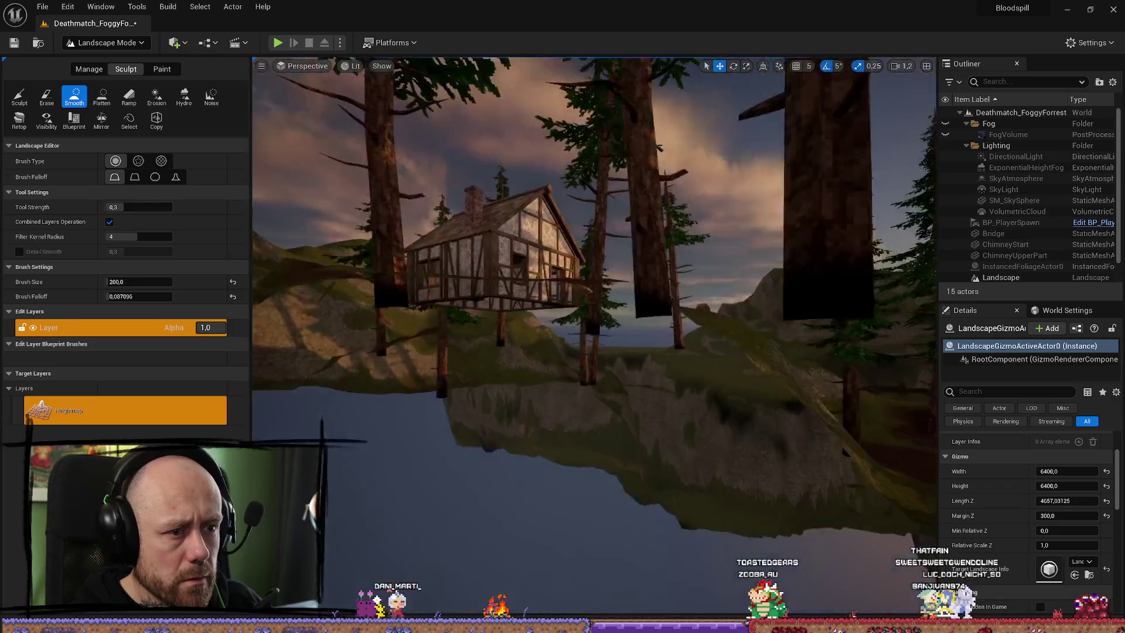
{"action": "scroll", "coordinate": [595, 337], "scroll_direction": "up", "scroll_amount": 3}
{"action": "scroll", "coordinate": [712, 432], "scroll_direction": "down", "scroll_amount": 3}
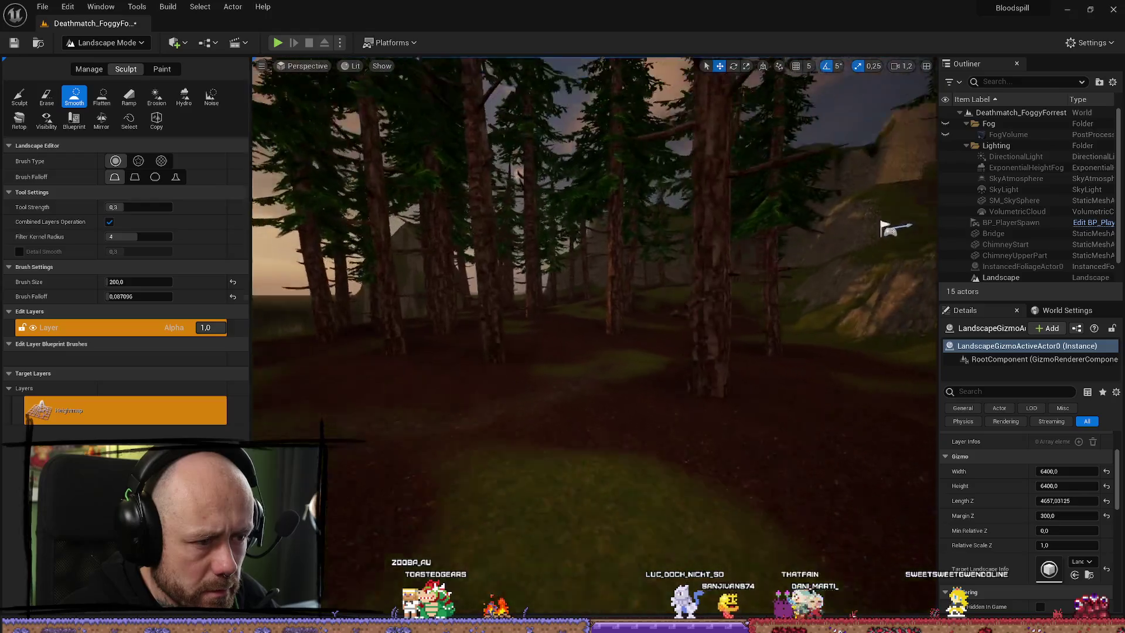
{"action": "key", "text": "w"}
{"action": "key", "text": "w"}
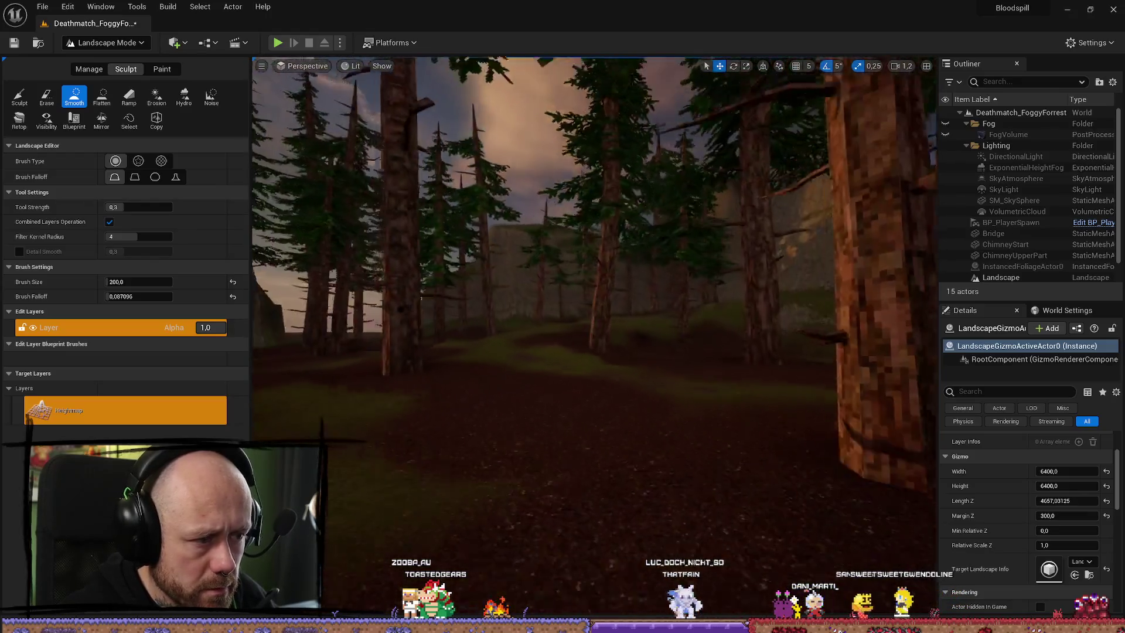
{"action": "key", "text": "w"}
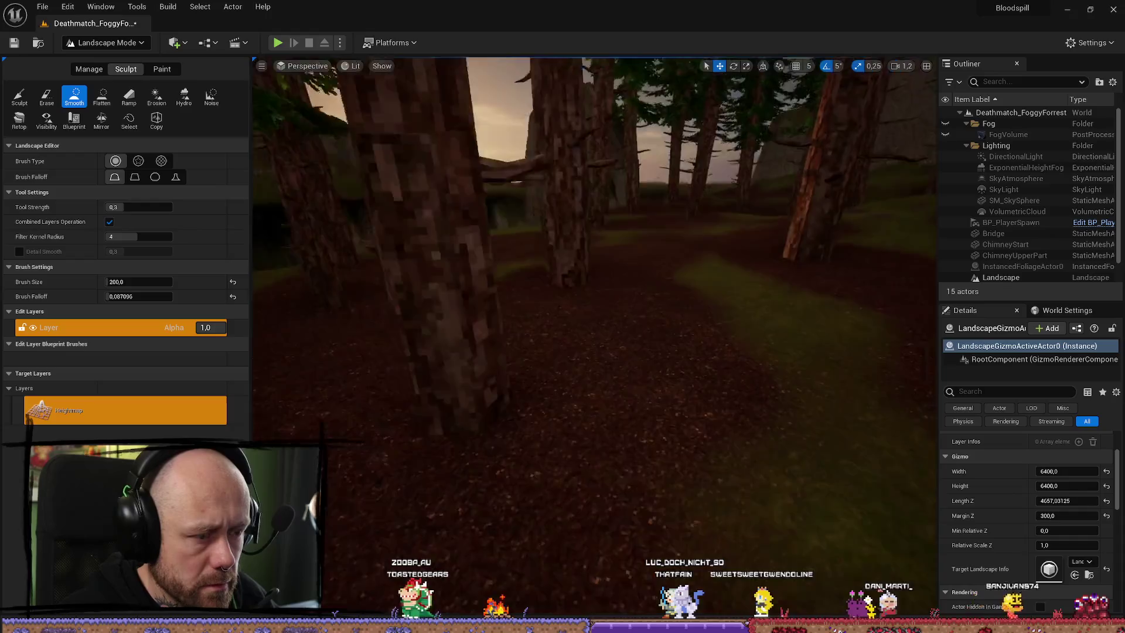
Try a 947 Sculpt brush, then return to Smooth, undo a stroke and shrink the brush
{"action": "left_click", "coordinate": [20, 95]}
{"action": "left_click_drag", "start_coordinate": [126, 236], "coordinate": [153, 237]}
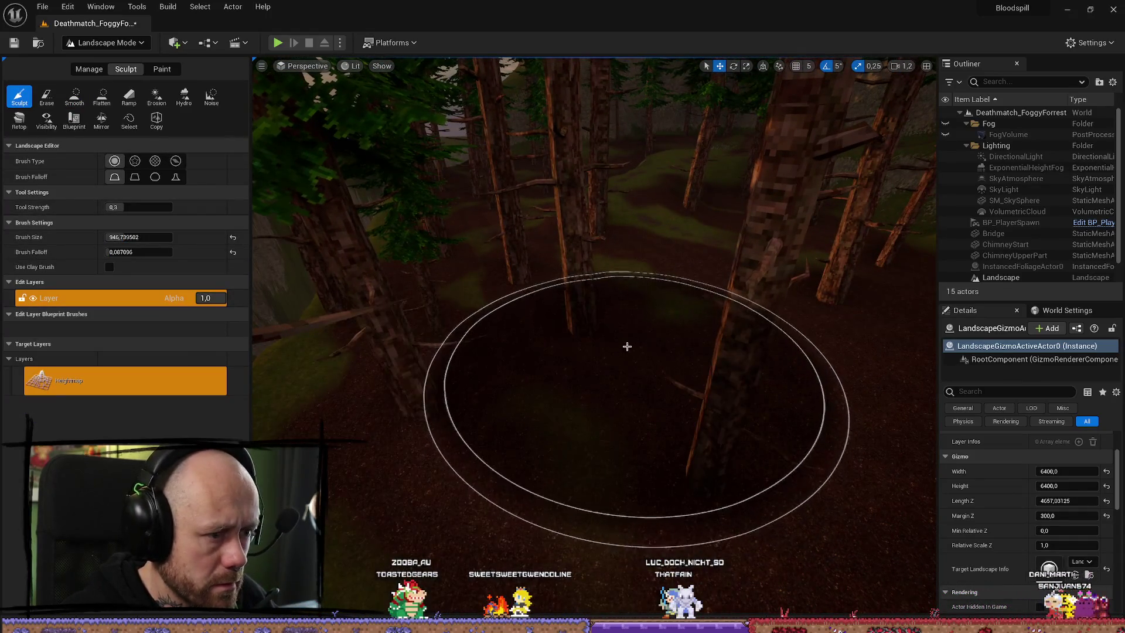
{"action": "key", "text": "w"}
{"action": "key", "text": "w"}
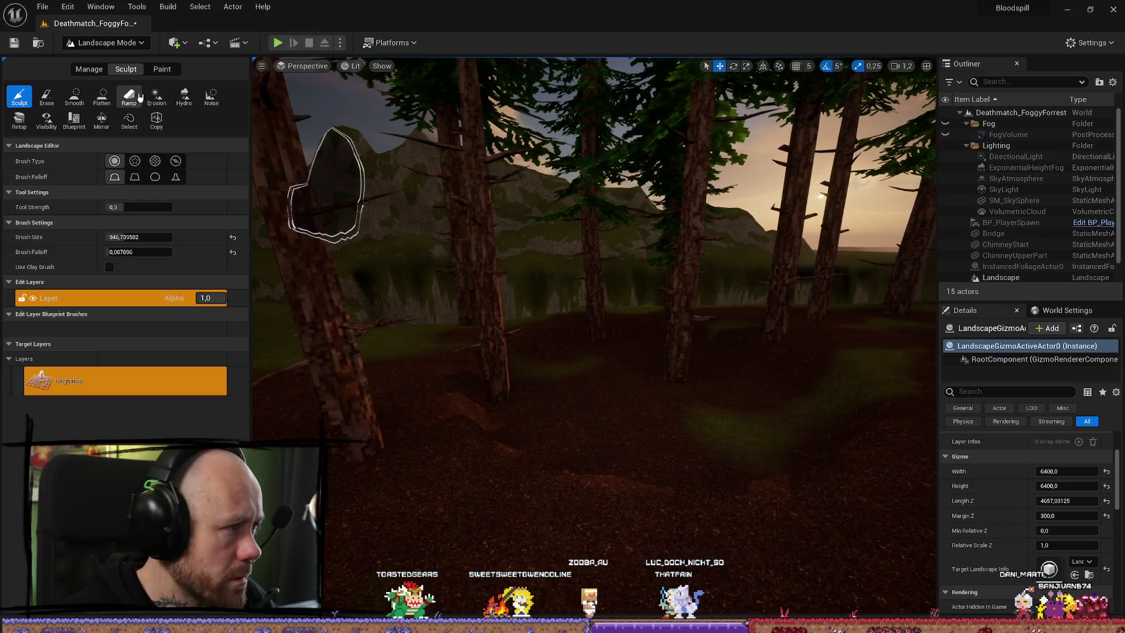
{"action": "left_click", "coordinate": [75, 96]}
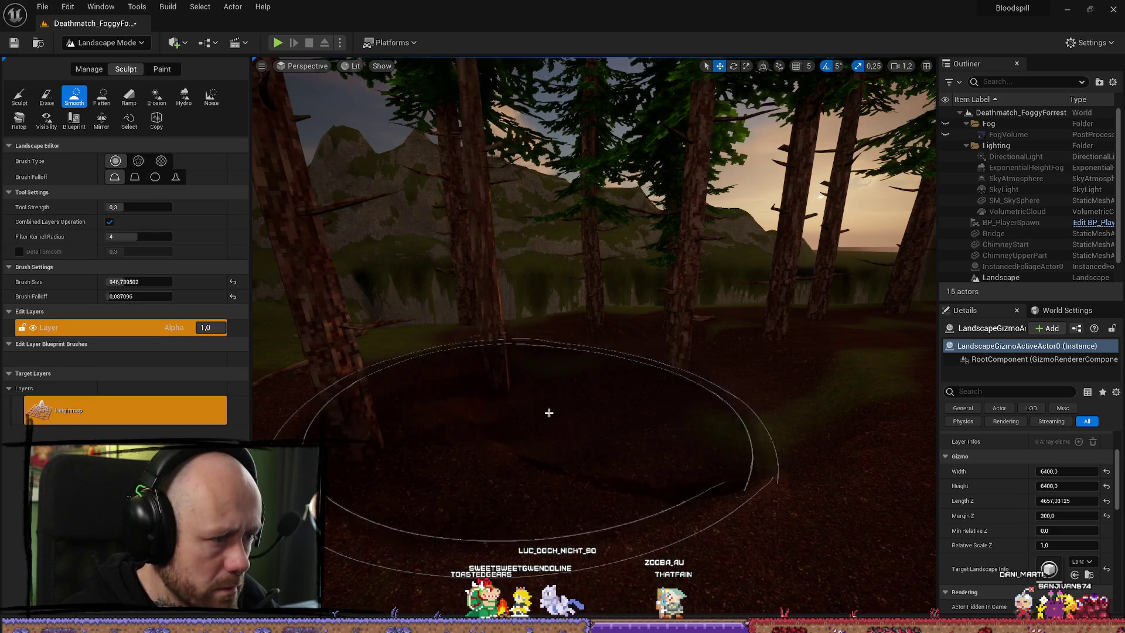
{"action": "key", "text": "ctrl+z"}
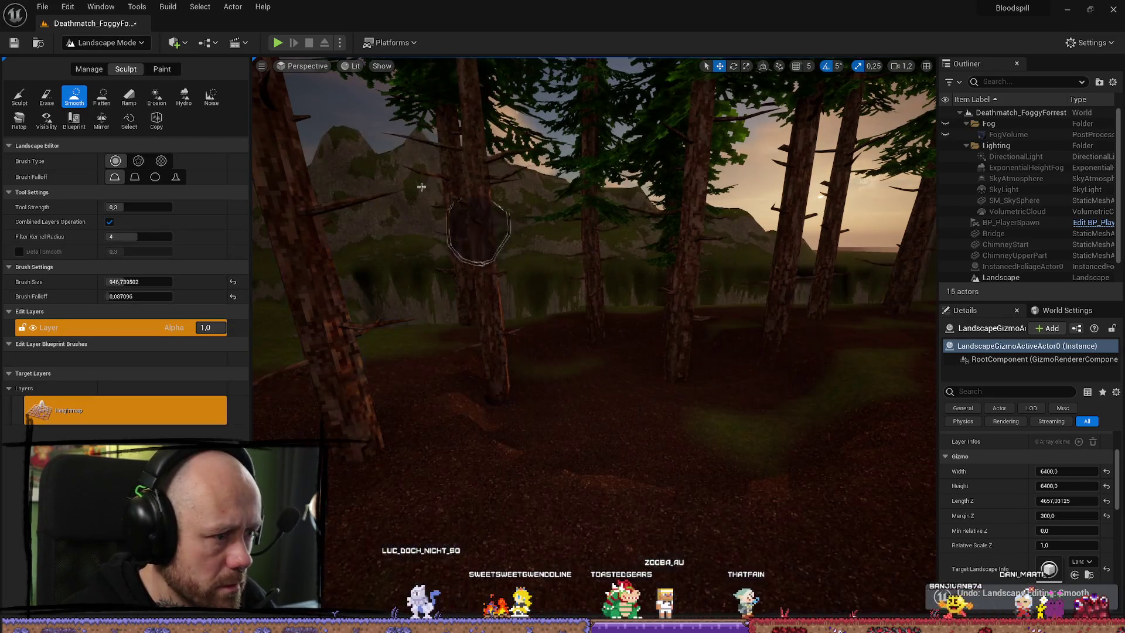
{"action": "left_click_drag", "start_coordinate": [138, 282], "coordinate": [100, 281]}
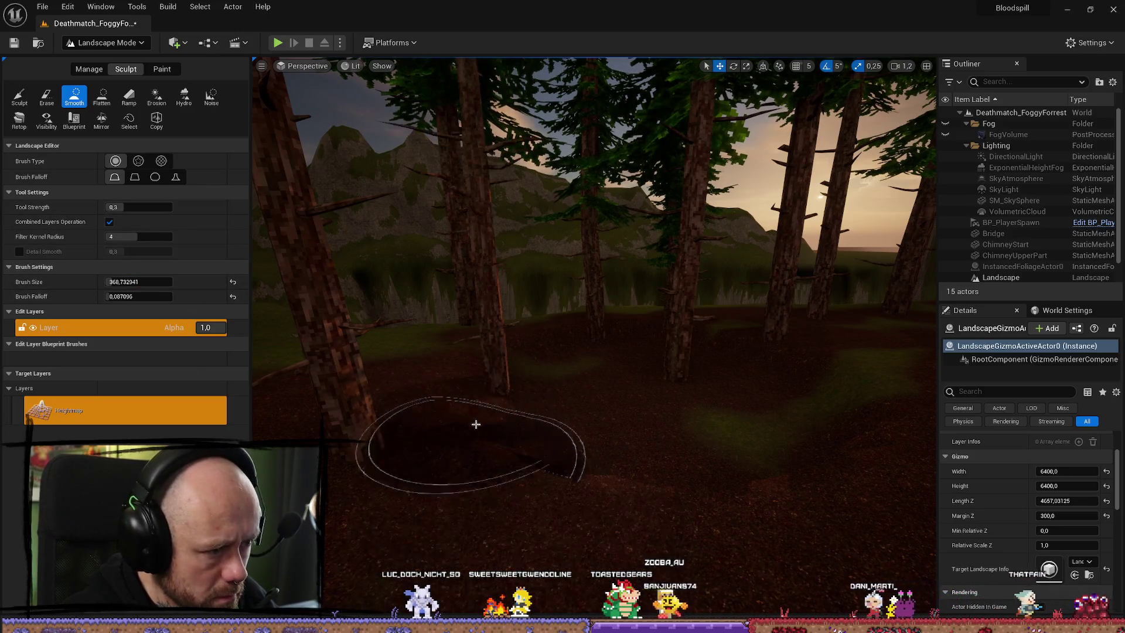
Fly the camera back and forth through the forest toward the grassy hillside
{"action": "key", "text": "w"}
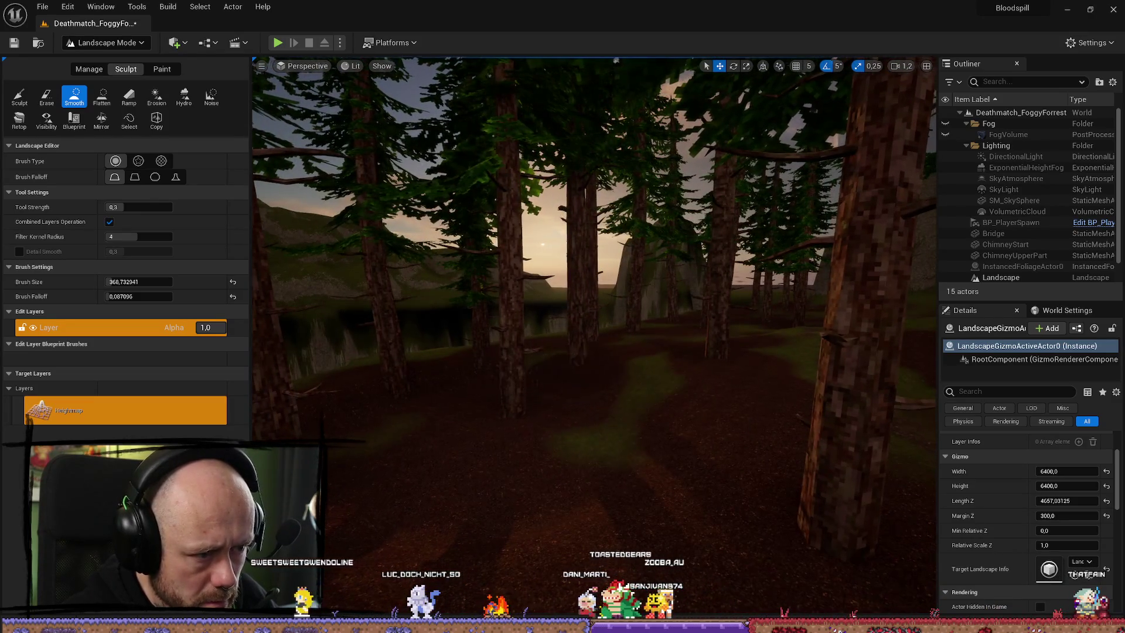
{"action": "key", "text": "w"}
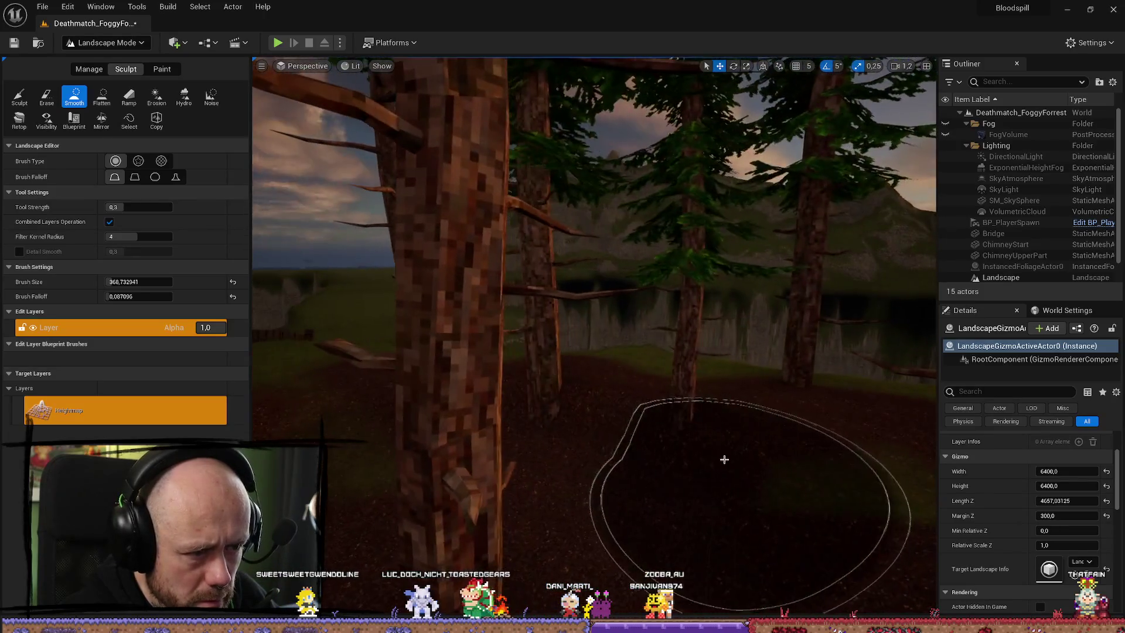
{"action": "key", "text": "s"}
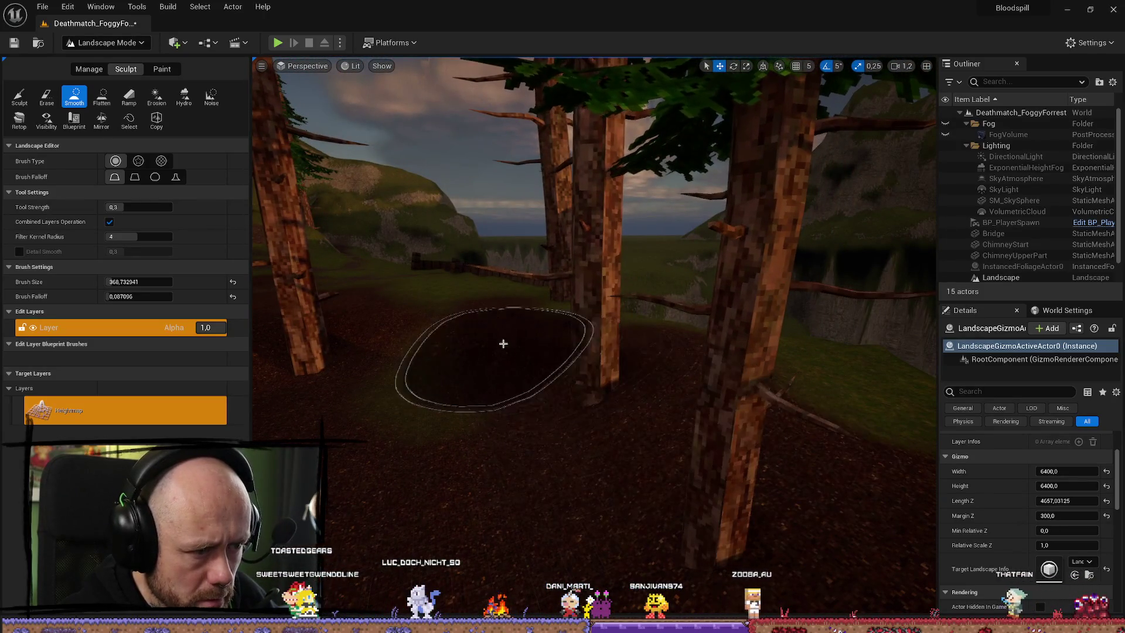
{"action": "key", "text": "w"}
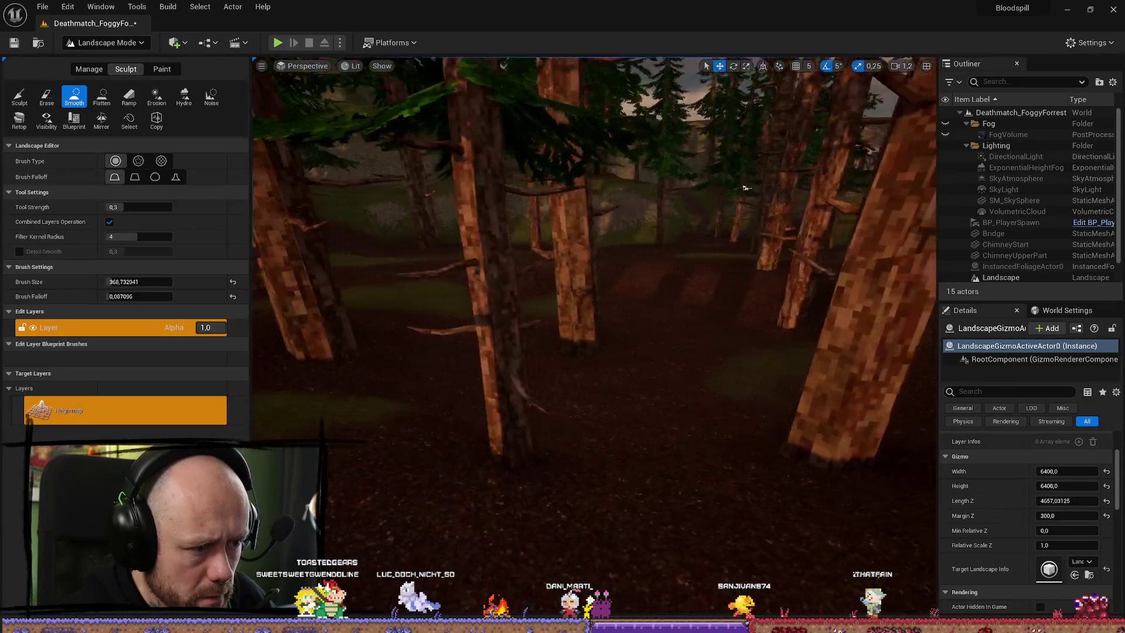
{"action": "key", "text": "s"}
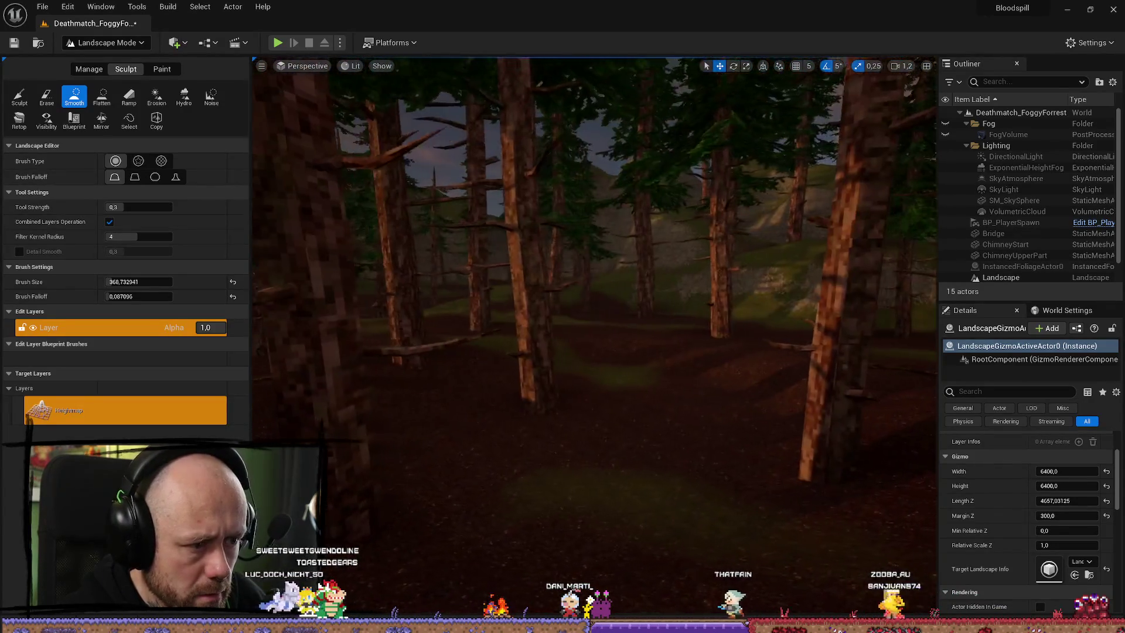
{"action": "key", "text": "w"}
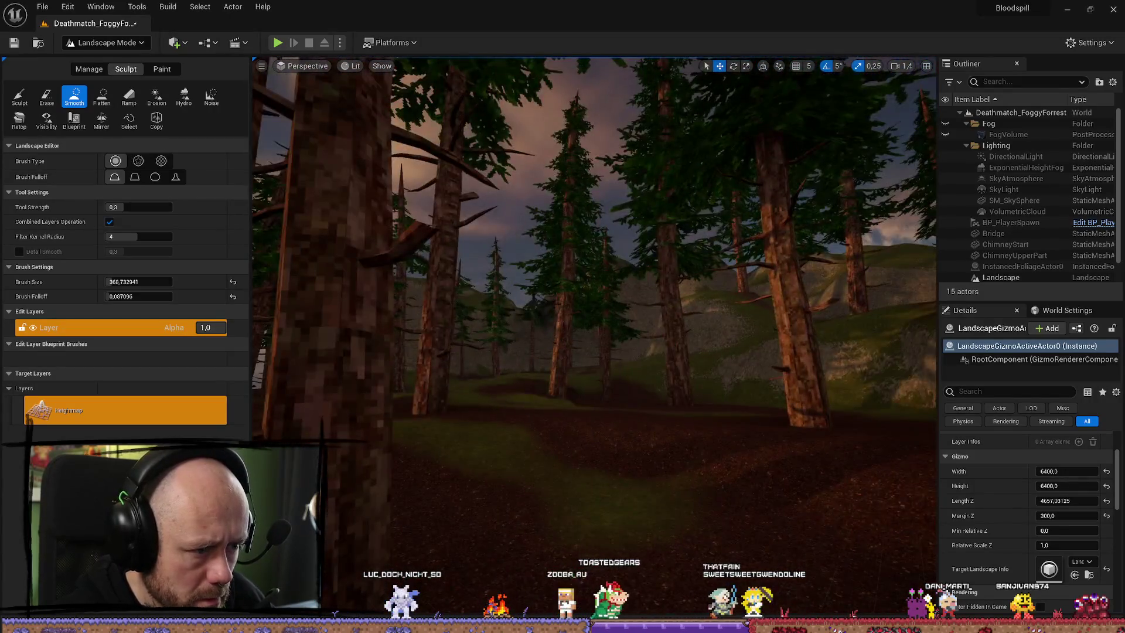
{"action": "scroll", "coordinate": [489, 417], "scroll_direction": "up", "scroll_amount": 5}
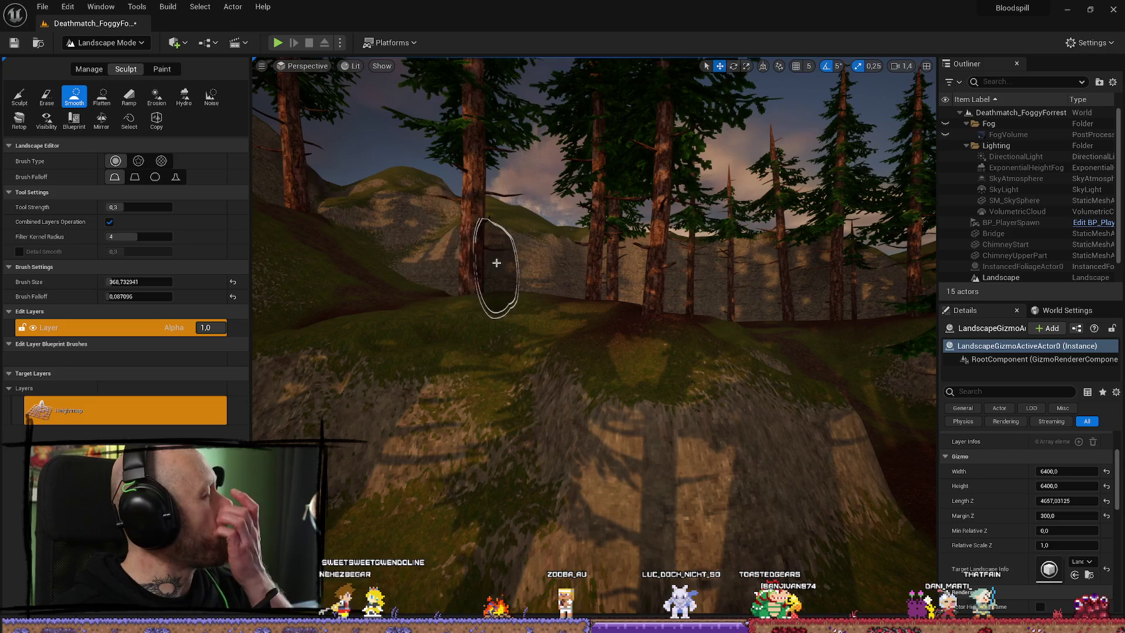
{"action": "scroll", "coordinate": [470, 325], "scroll_direction": "up", "scroll_amount": 4}
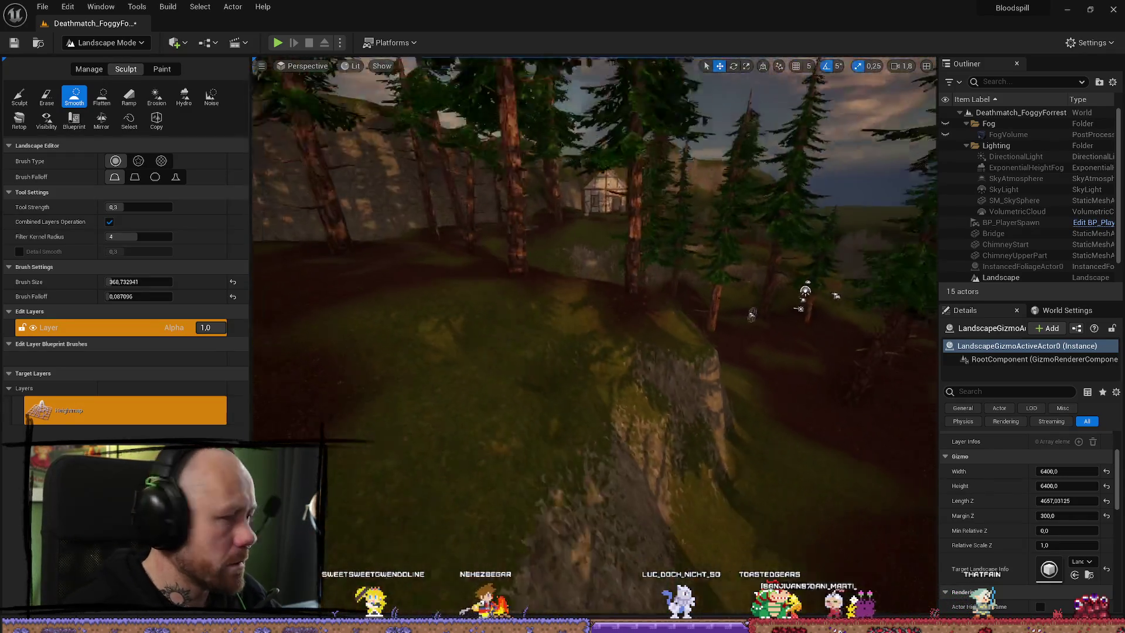
{"action": "key", "text": "w"}
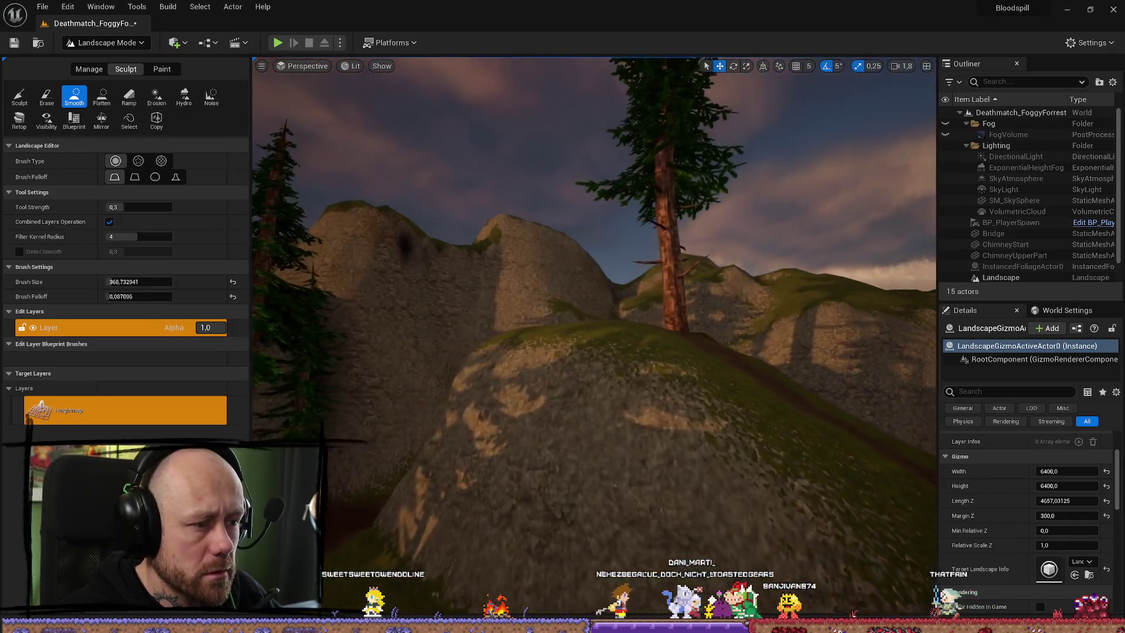
{"action": "key", "text": "s"}
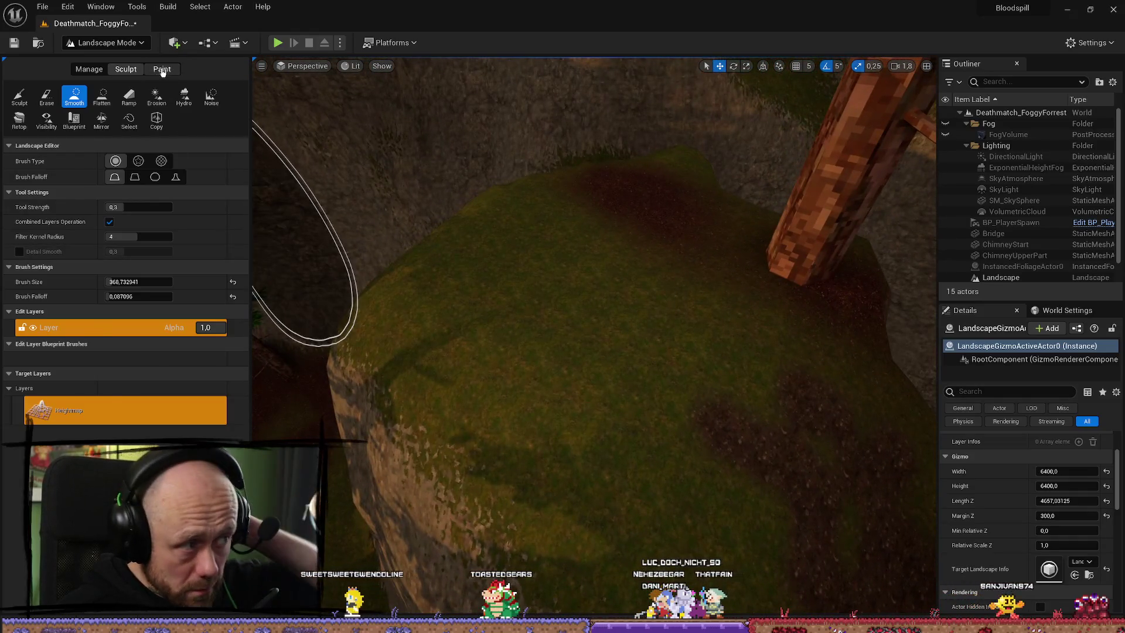
Choose the landscape Paint tool and look up from the muddy hilltop to the forest horizon
{"action": "left_click", "coordinate": [163, 68]}
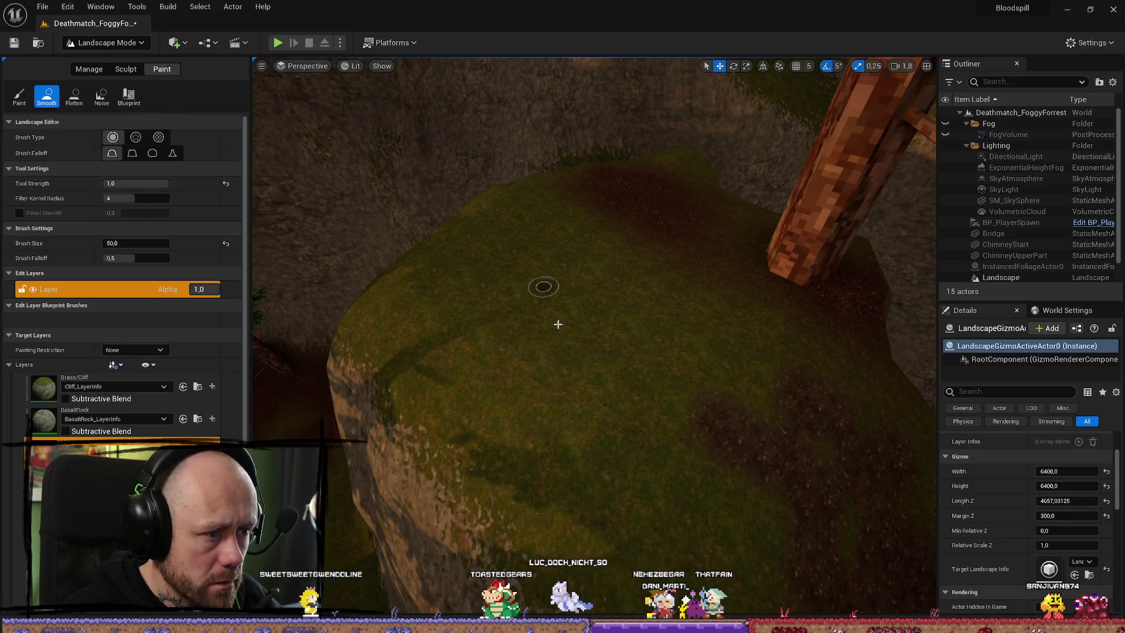
{"action": "left_click", "coordinate": [19, 96]}
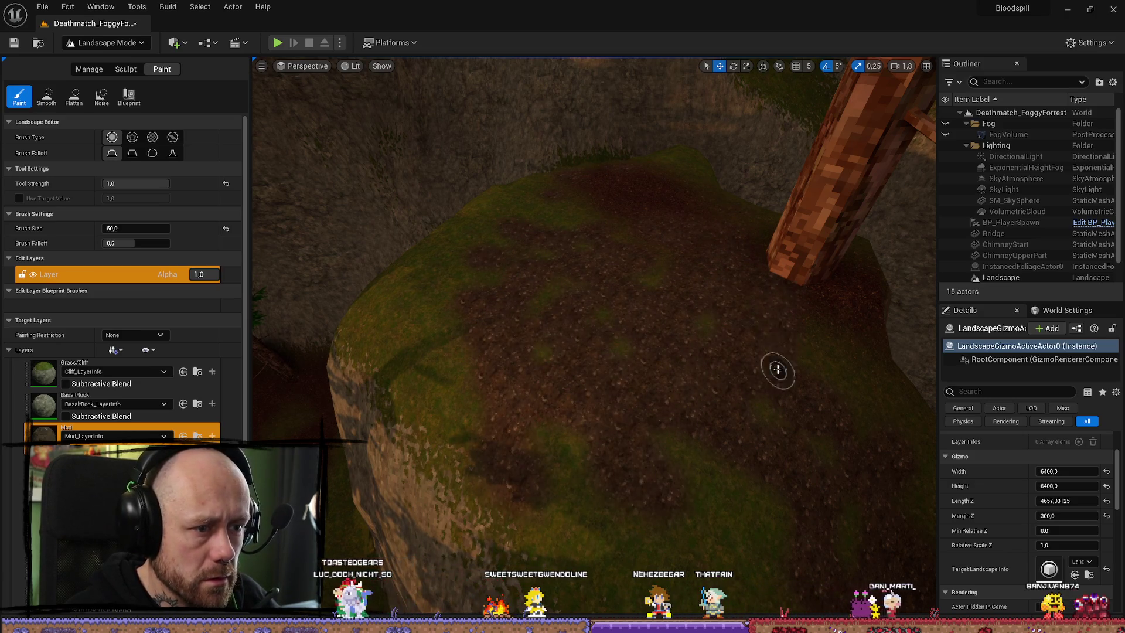
{"action": "mouse_move", "coordinate": [623, 258]}
{"action": "left_mouse_down"}
{"action": "mouse_move", "coordinate": [586, 100]}
{"action": "mouse_move", "coordinate": [598, 141]}
{"action": "mouse_move", "coordinate": [597, 117]}
{"action": "mouse_move", "coordinate": [633, 117]}
{"action": "mouse_move", "coordinate": [586, 124]}
{"action": "mouse_move", "coordinate": [603, 126]}
{"action": "mouse_move", "coordinate": [621, 126]}
{"action": "mouse_move", "coordinate": [581, 112]}
{"action": "mouse_move", "coordinate": [621, 120]}
{"action": "left_mouse_up"}
Glance at the Content Browser and landscape tabs, then switch the editor to Foliage mode
{"action": "key", "text": "ctrl+space"}
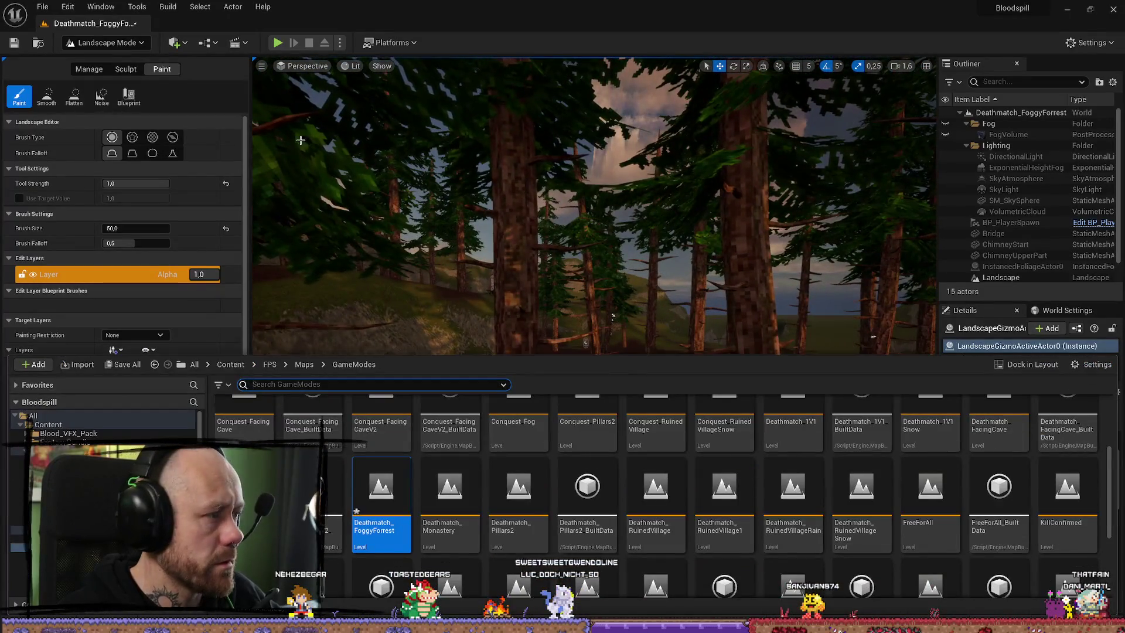
{"action": "left_click", "coordinate": [133, 77]}
{"action": "left_click", "coordinate": [89, 69]}
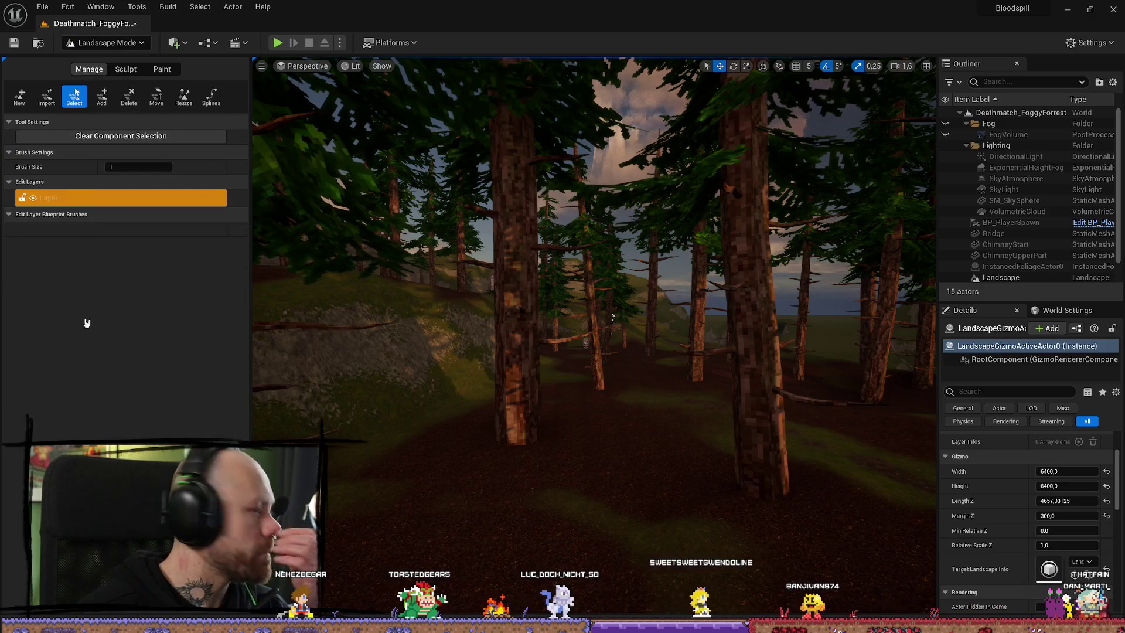
{"action": "left_click", "coordinate": [126, 69]}
{"action": "left_click", "coordinate": [161, 70]}
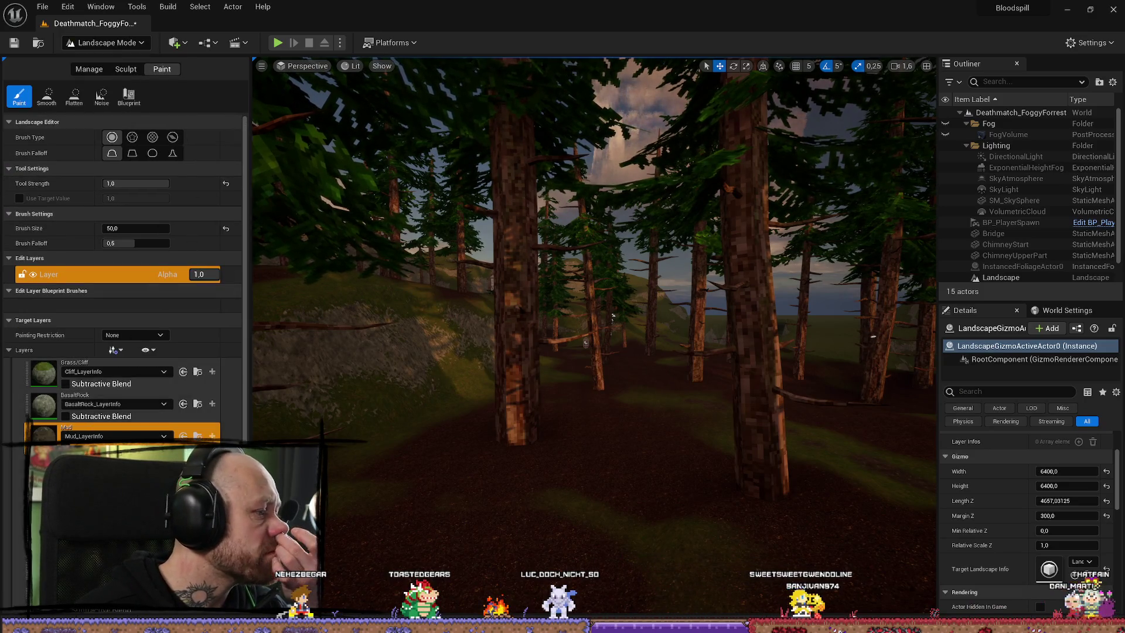
{"action": "left_click", "coordinate": [106, 43]}
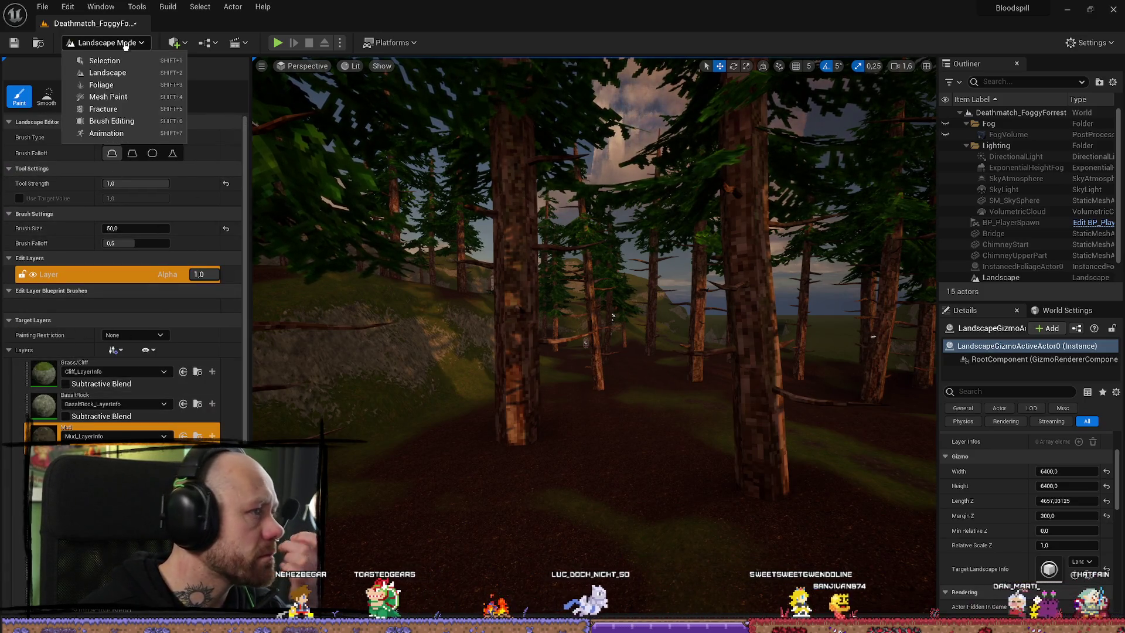
{"action": "left_click", "coordinate": [103, 85]}
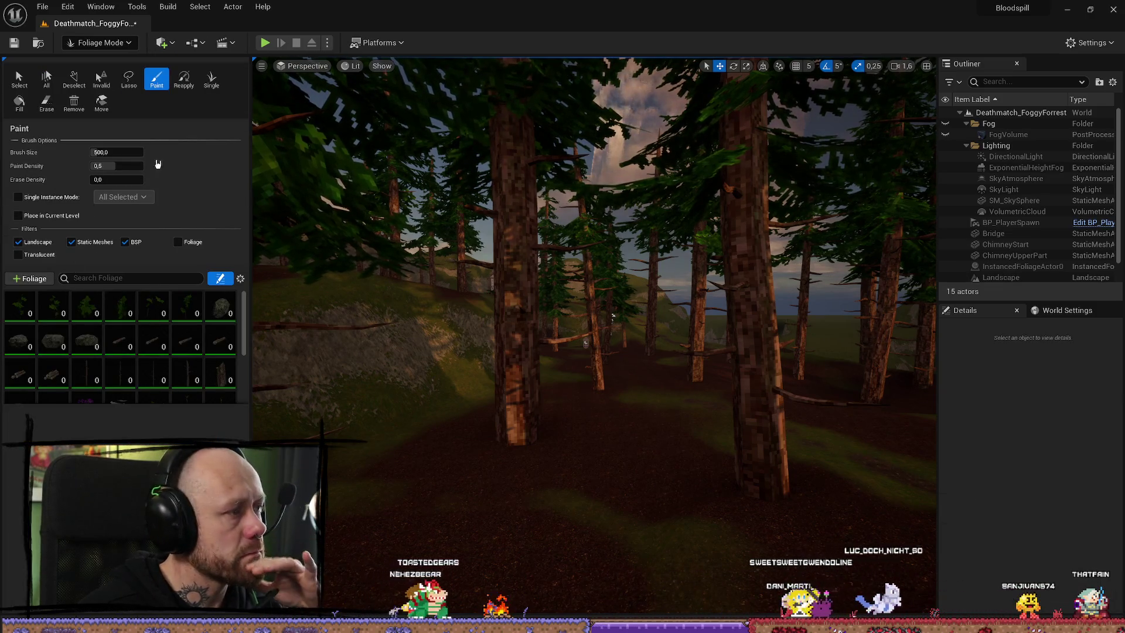
Select the PineSapling, PineSapling2 and PineSapling3 foliage types for painting
{"action": "scroll", "coordinate": [170, 363], "scroll_direction": "down", "scroll_amount": 5}
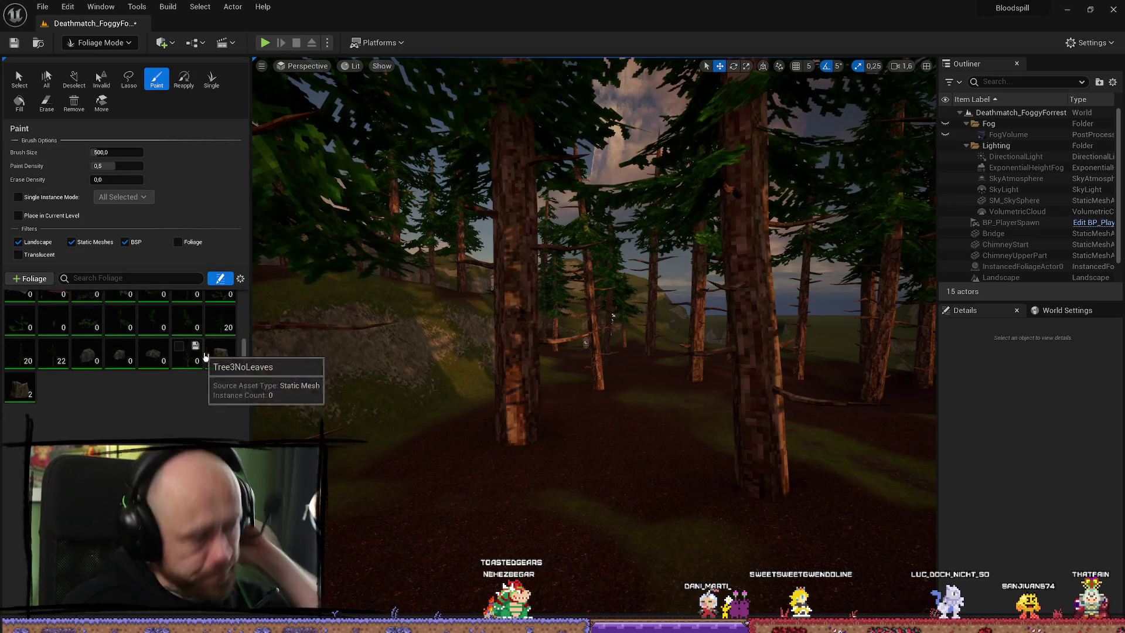
{"action": "scroll", "coordinate": [174, 394], "scroll_direction": "up", "scroll_amount": 2}
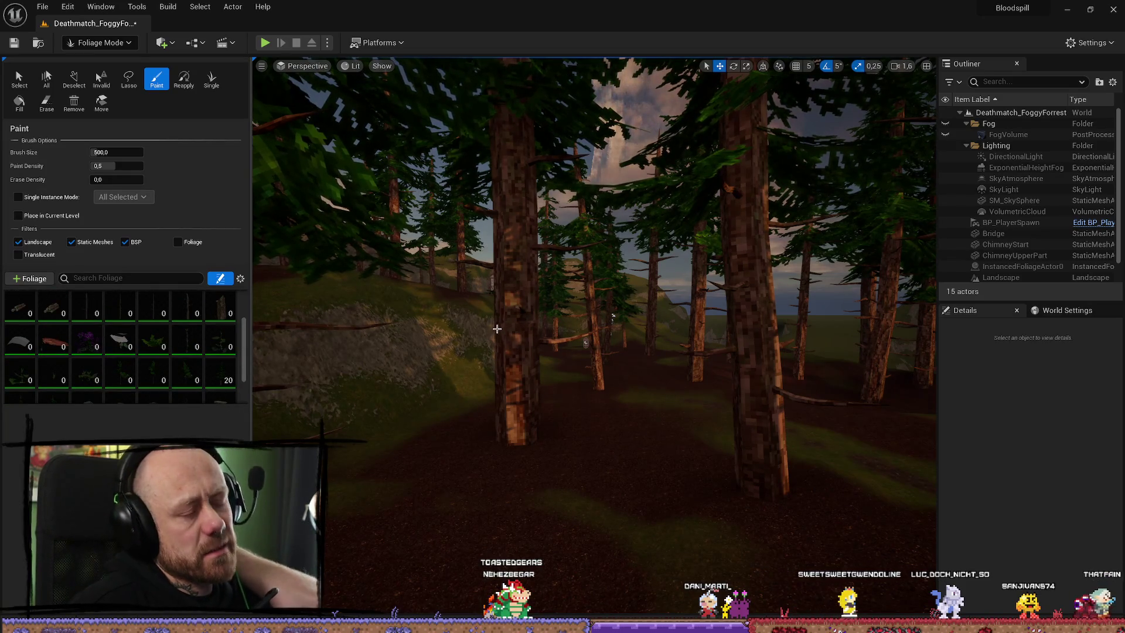
{"action": "scroll", "coordinate": [232, 372], "scroll_direction": "down", "scroll_amount": 3}
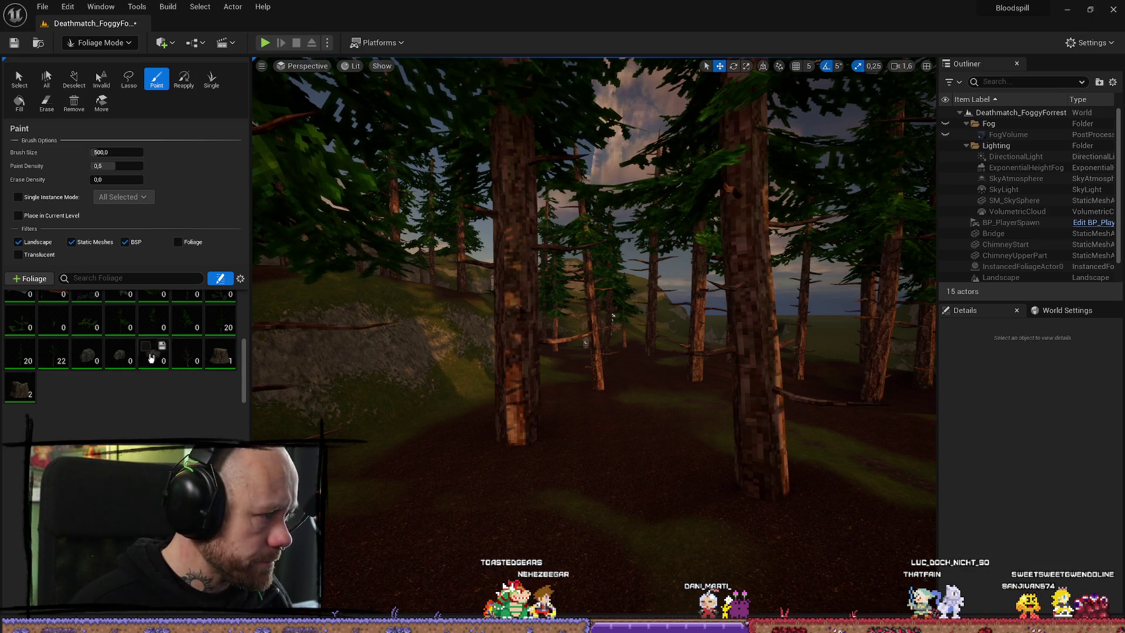
{"action": "scroll", "coordinate": [132, 351], "scroll_direction": "up", "scroll_amount": 1}
{"action": "left_click", "coordinate": [145, 330]}
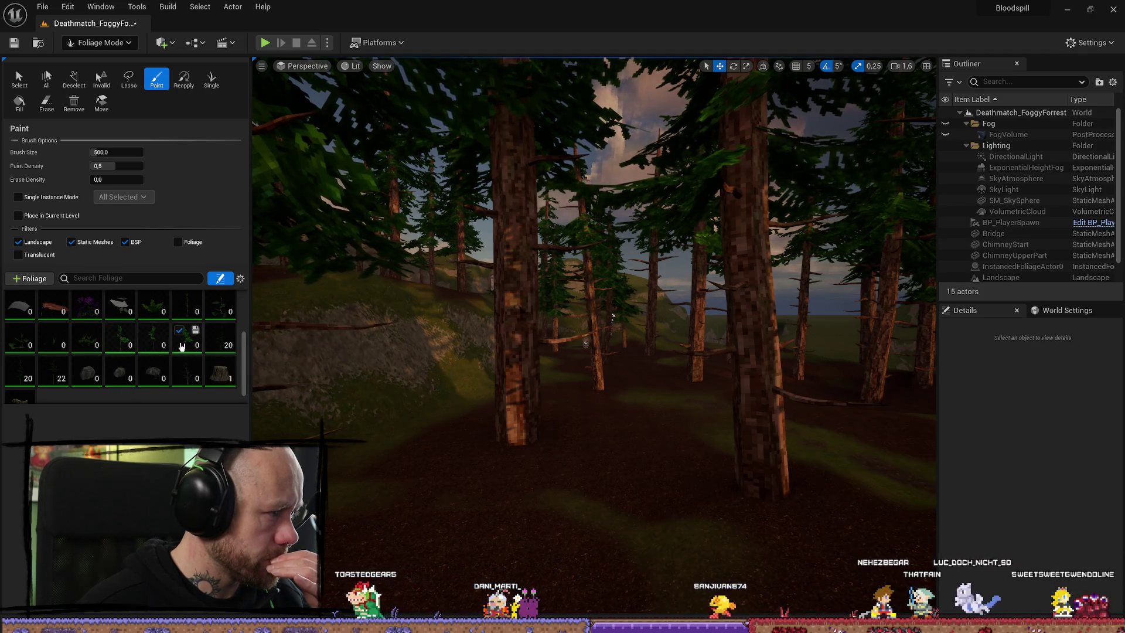
{"action": "left_click", "coordinate": [122, 345]}
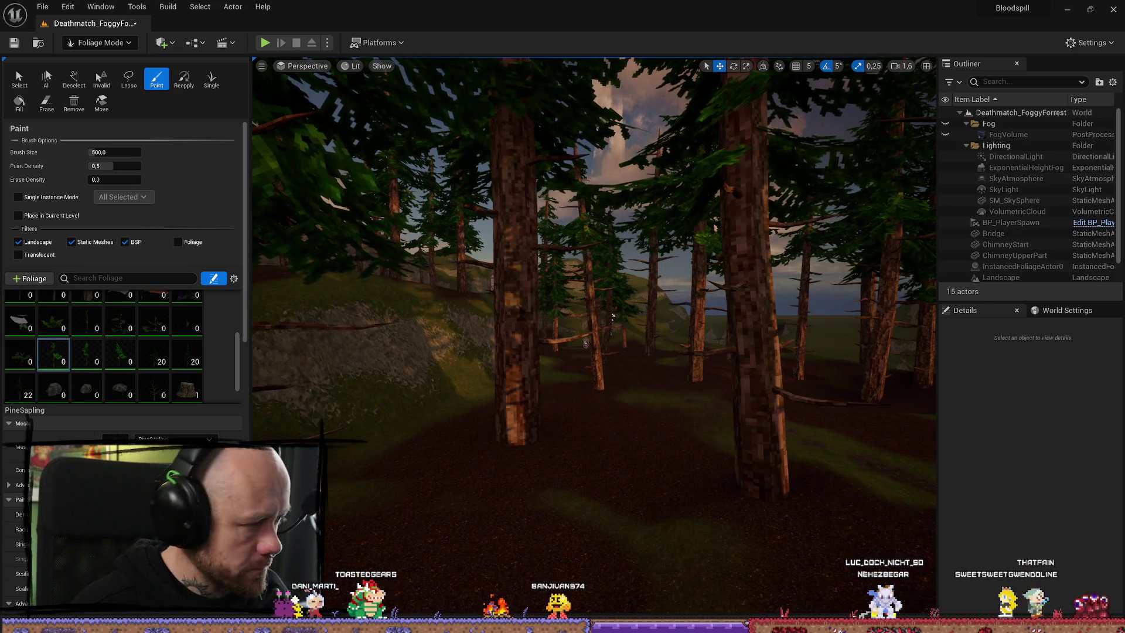
{"action": "left_click", "coordinate": [87, 354]}
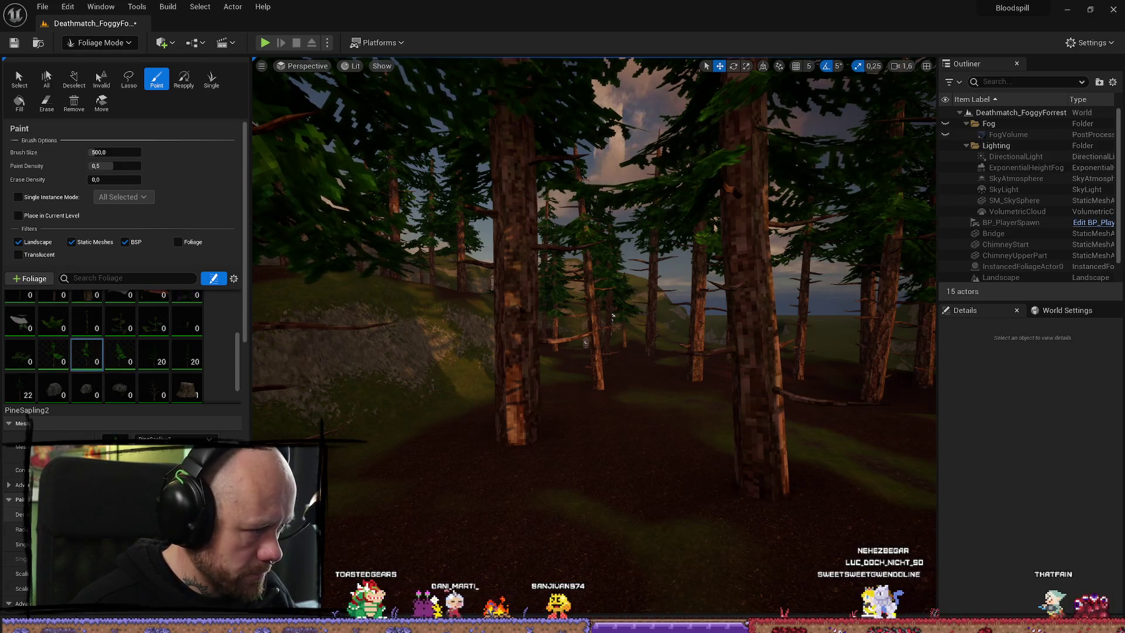
{"action": "left_click", "coordinate": [120, 354]}
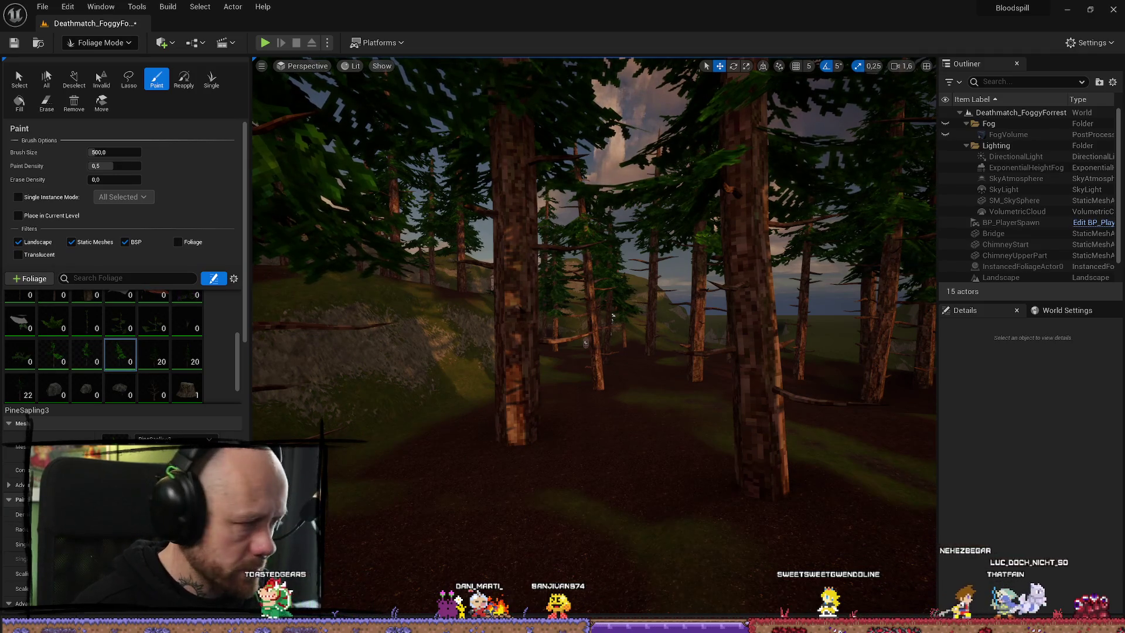
{"action": "left_click", "coordinate": [87, 354], "text": "ctrl"}
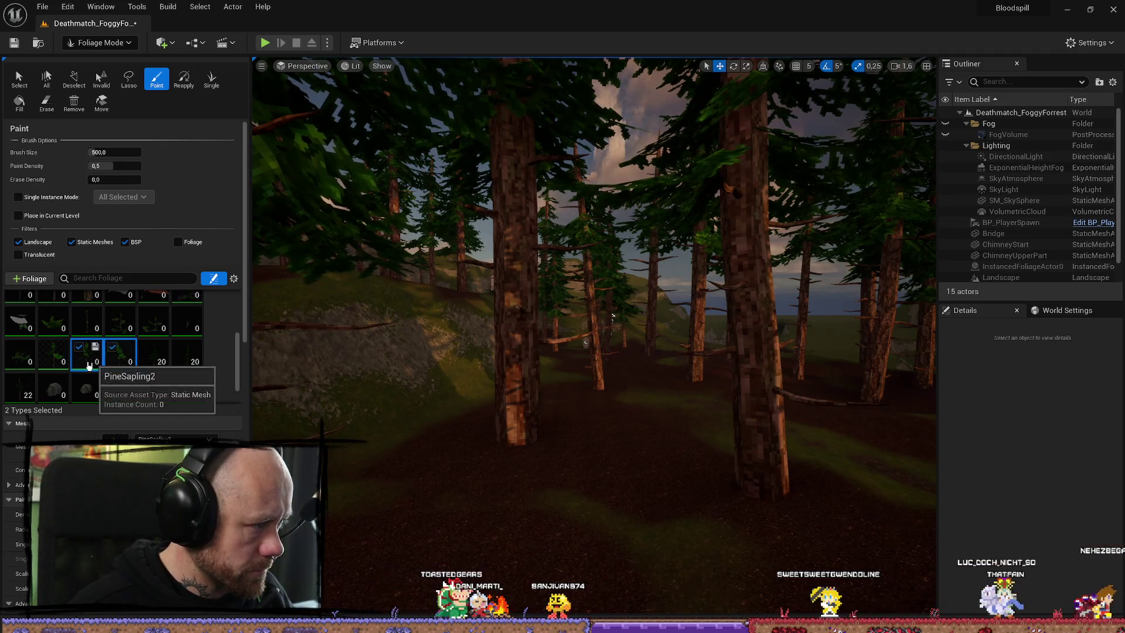
{"action": "left_click", "coordinate": [53, 354], "text": "ctrl"}
Set the selected saplings' Scale X range from 0.8 to 1.75
{"action": "scroll", "coordinate": [53, 352], "scroll_direction": "down", "scroll_amount": 2}
{"action": "scroll", "coordinate": [129, 416], "scroll_direction": "down", "scroll_amount": 5}
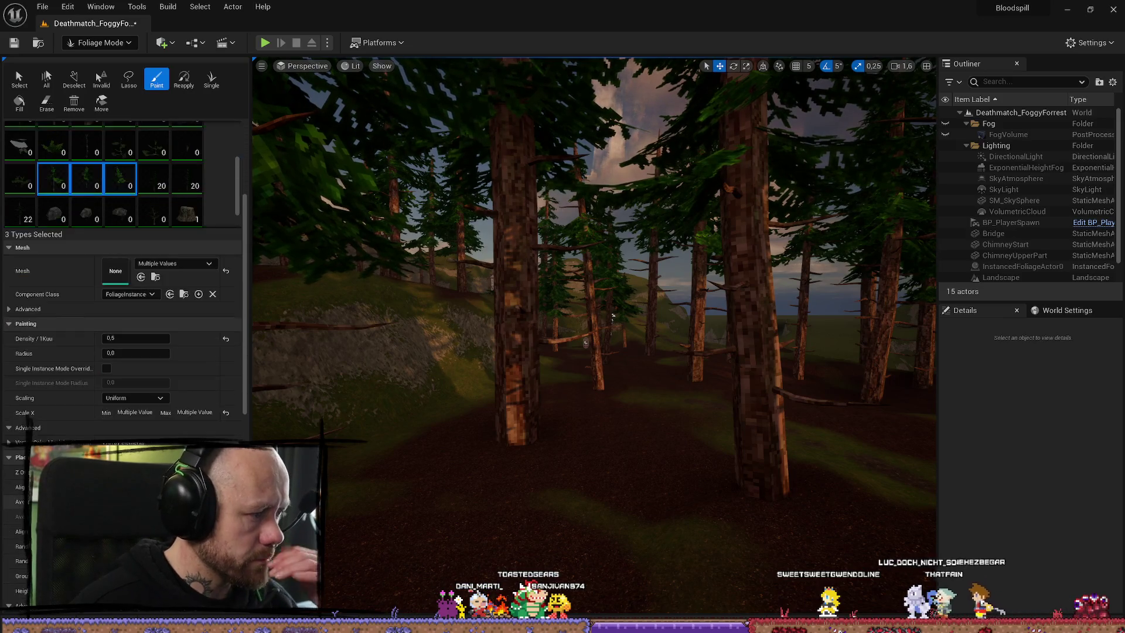
{"action": "scroll", "coordinate": [129, 416], "scroll_direction": "down", "scroll_amount": 3}
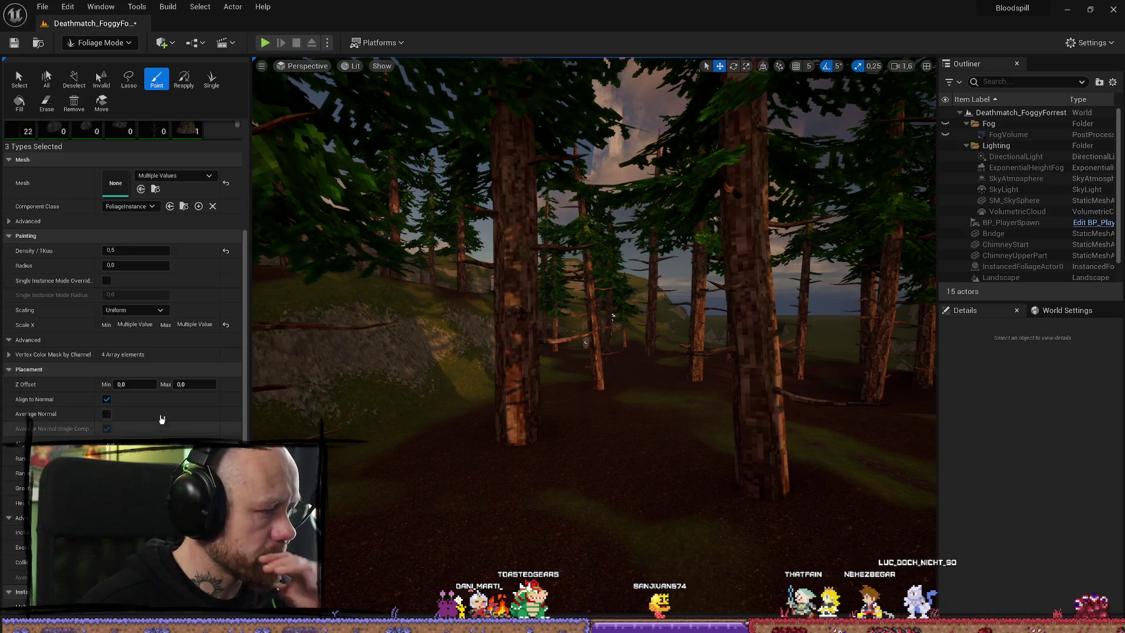
{"action": "scroll", "coordinate": [158, 419], "scroll_direction": "up", "scroll_amount": 6}
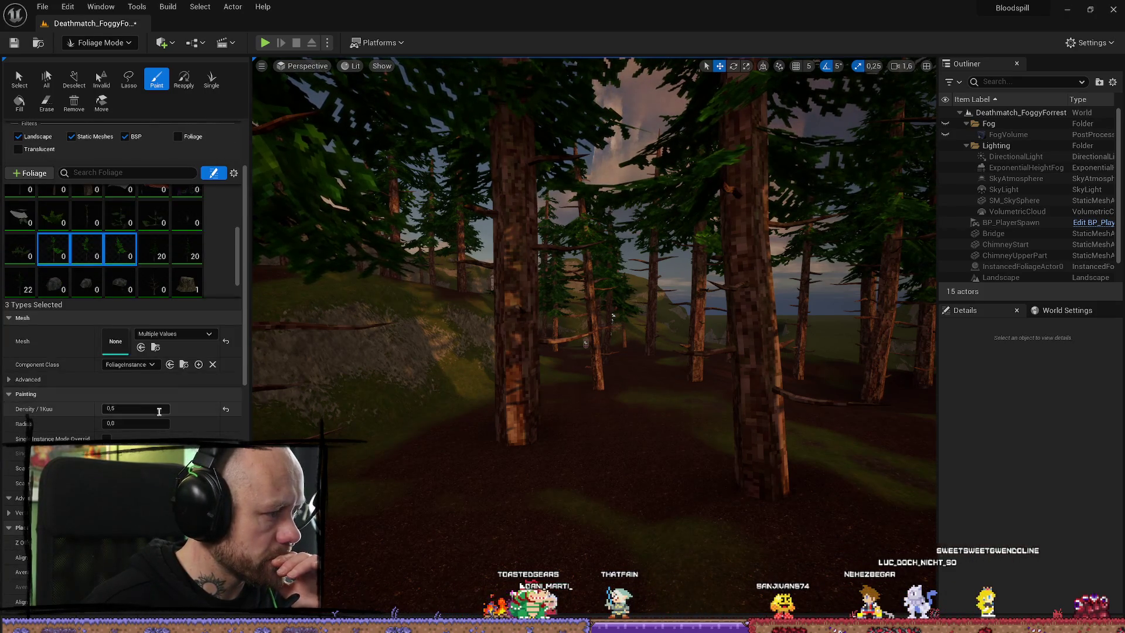
{"action": "scroll", "coordinate": [153, 432], "scroll_direction": "down", "scroll_amount": 1}
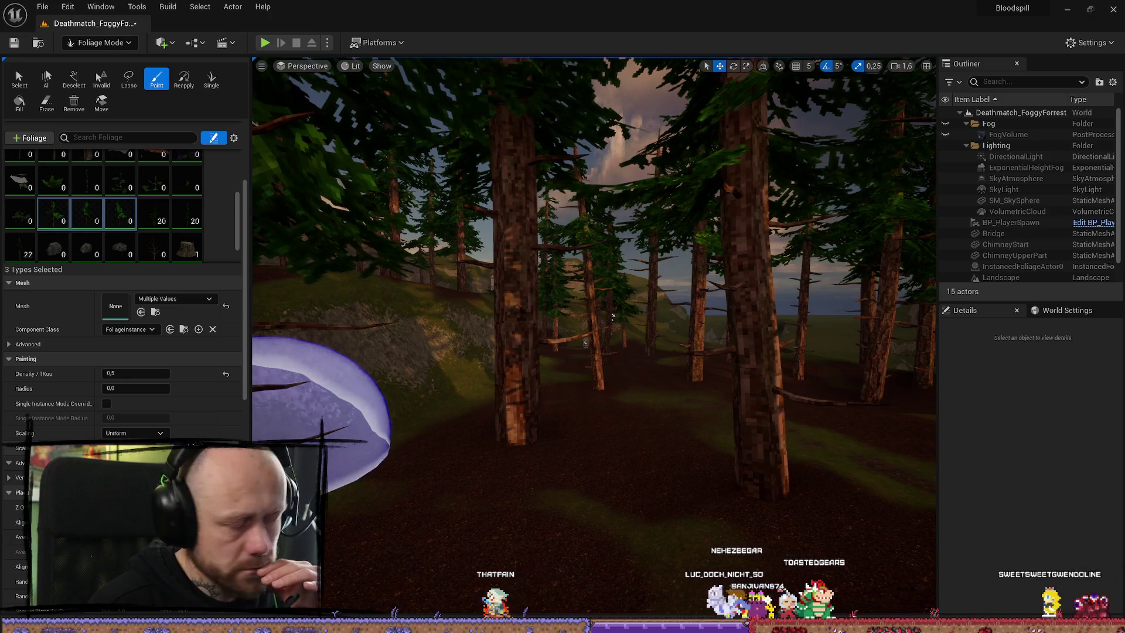
{"action": "scroll", "coordinate": [123, 293], "scroll_direction": "down", "scroll_amount": 3}
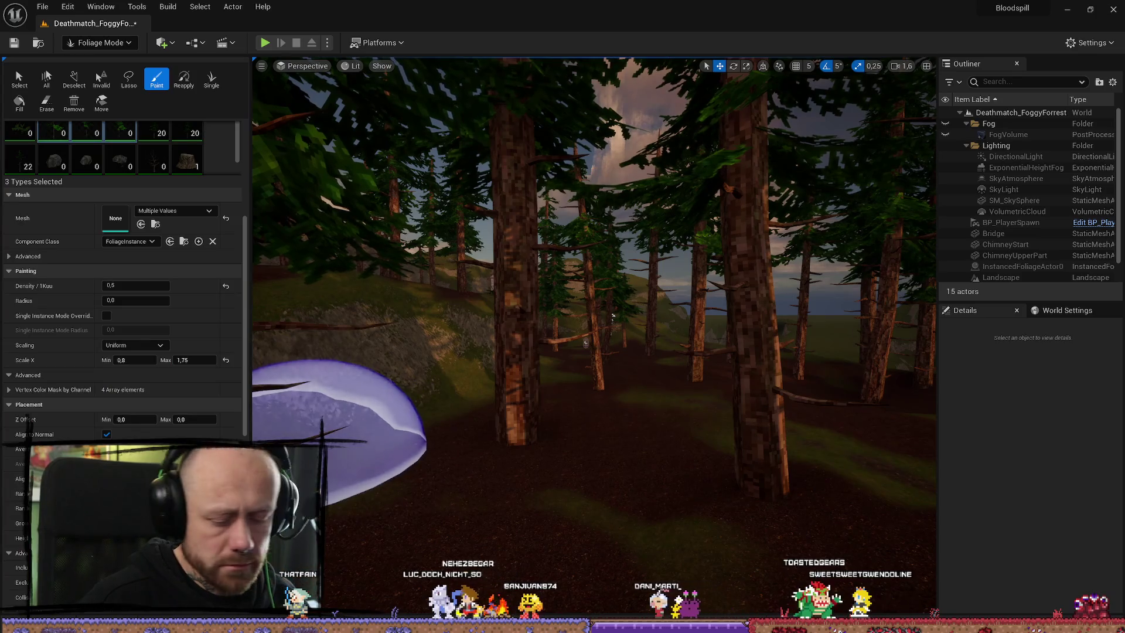
{"action": "scroll", "coordinate": [422, 466], "scroll_direction": "up", "scroll_amount": 3}
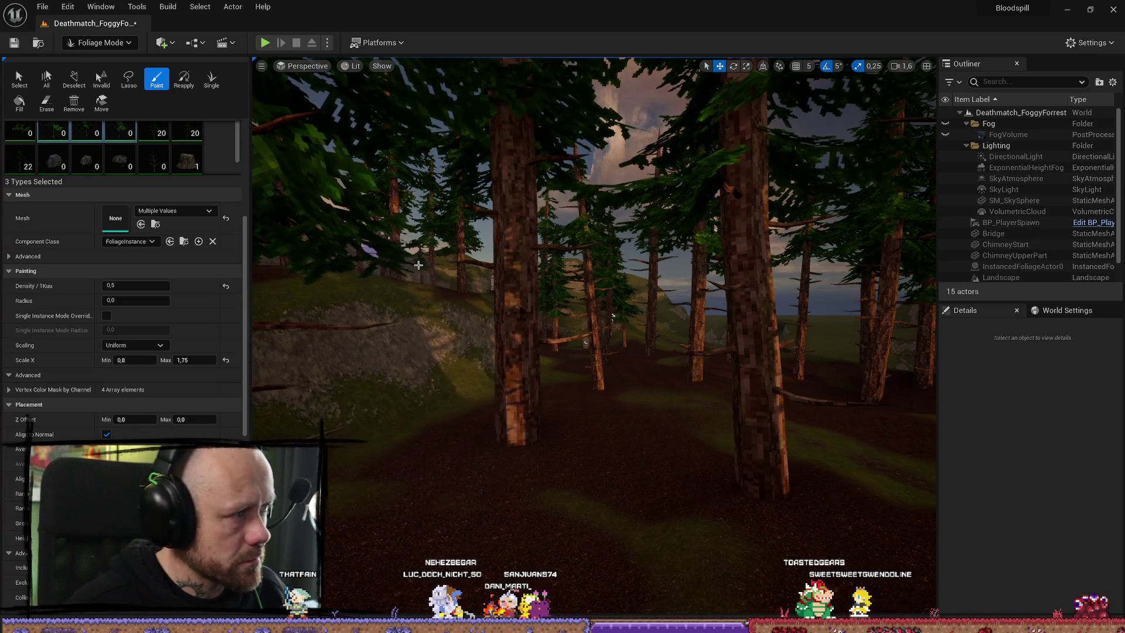
Paint pine saplings and plants across the forest floor, reaching 18, 21 and 28 instances
{"action": "scroll", "coordinate": [667, 180], "scroll_direction": "up", "scroll_amount": 5}
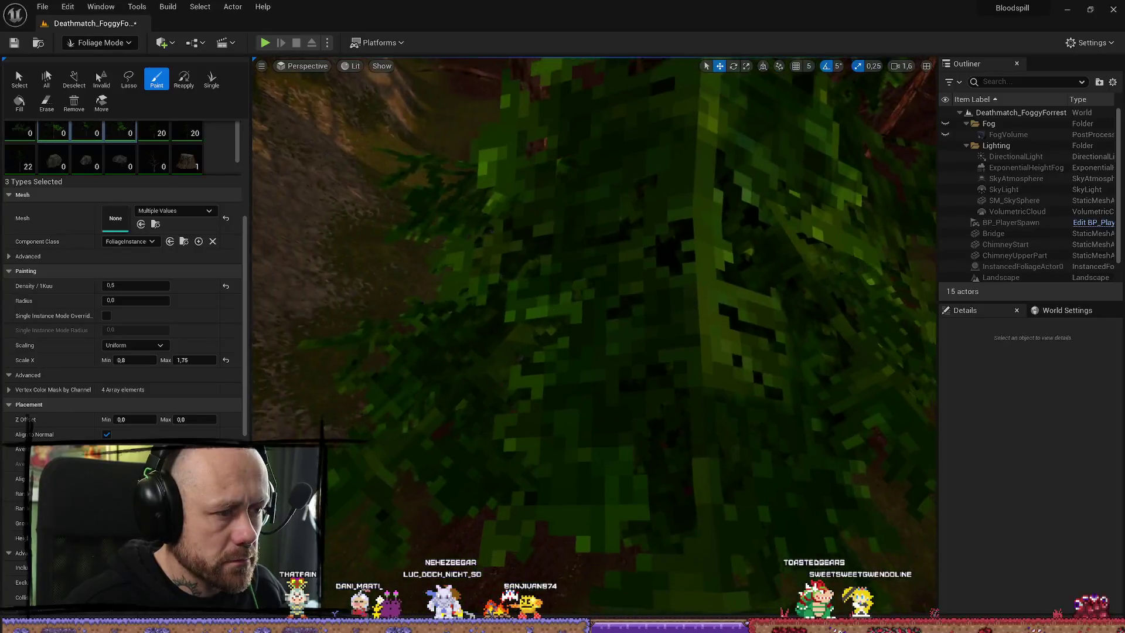
{"action": "scroll", "coordinate": [515, 347], "scroll_direction": "down", "scroll_amount": 2}
{"action": "scroll", "coordinate": [528, 371], "scroll_direction": "down", "scroll_amount": 2}
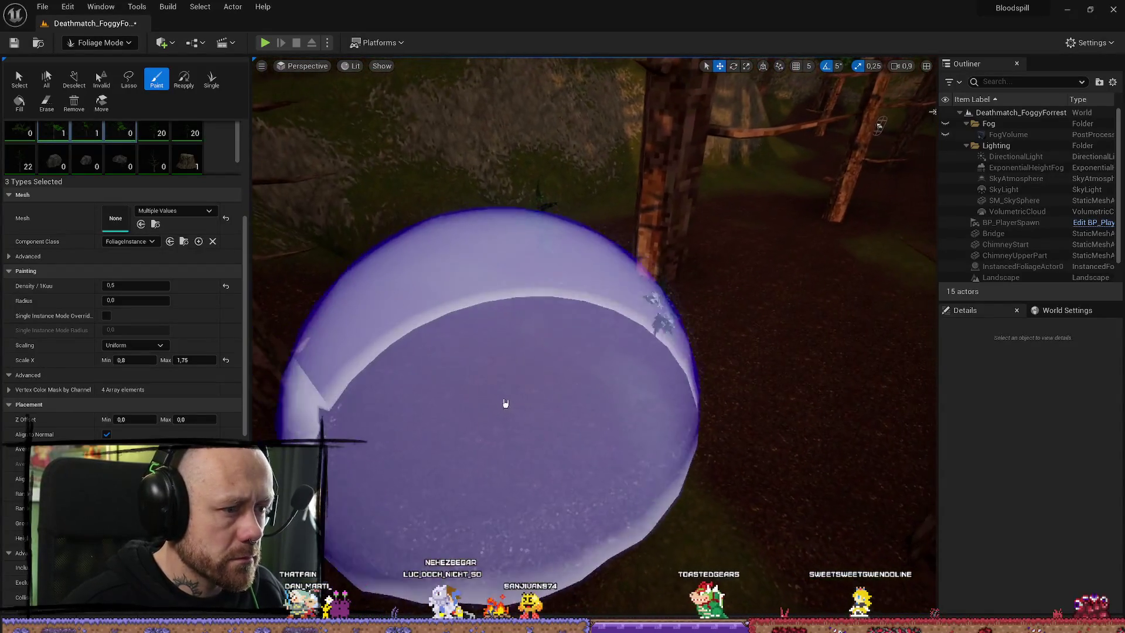
{"action": "scroll", "coordinate": [547, 401], "scroll_direction": "down", "scroll_amount": 3}
{"action": "scroll", "coordinate": [477, 367], "scroll_direction": "down", "scroll_amount": 4}
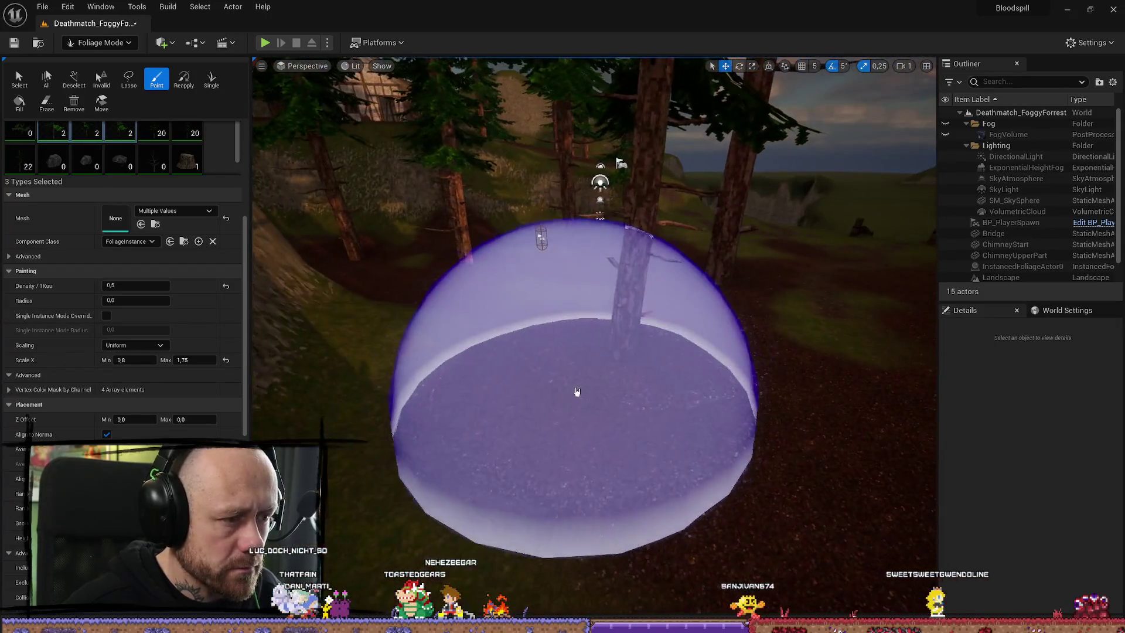
{"action": "left_click", "coordinate": [576, 392]}
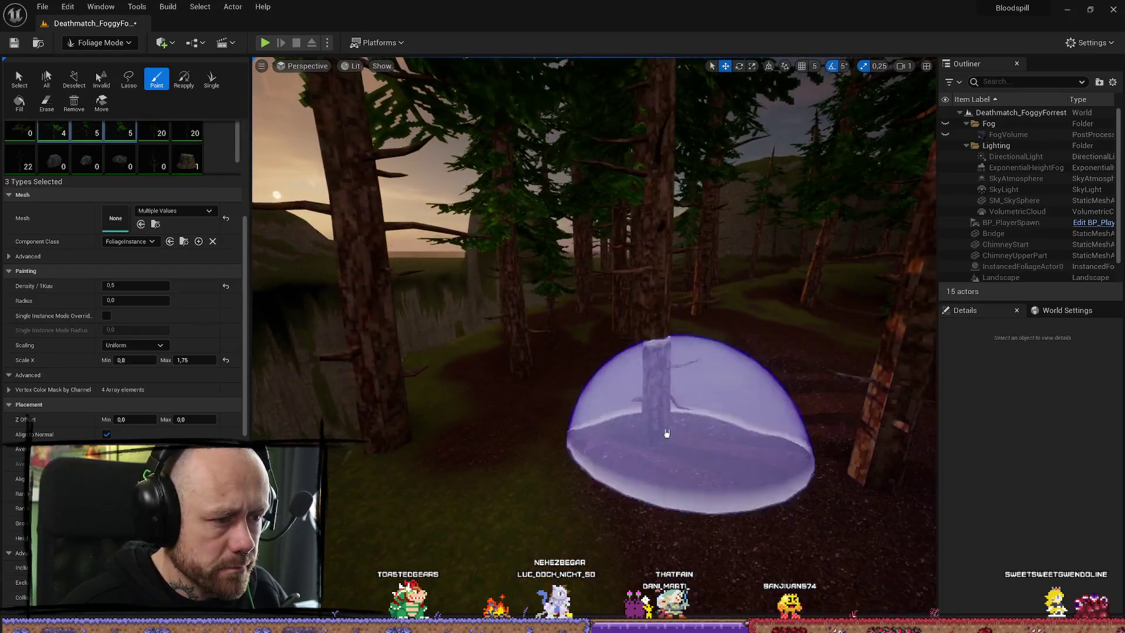
{"action": "left_click", "coordinate": [609, 384]}
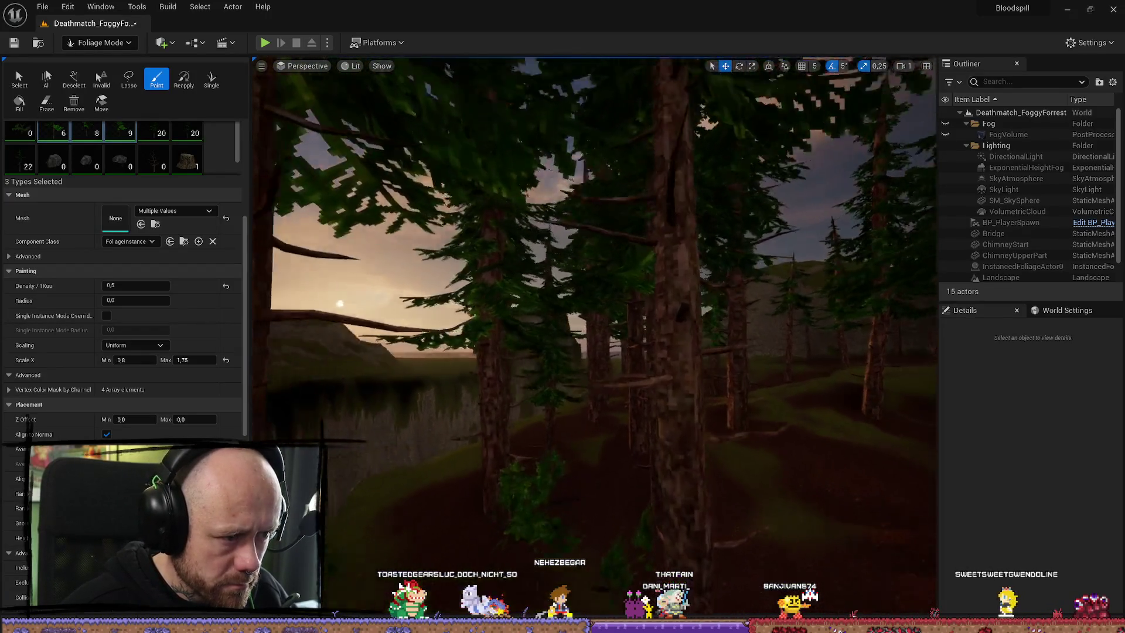
{"action": "key", "text": "w"}
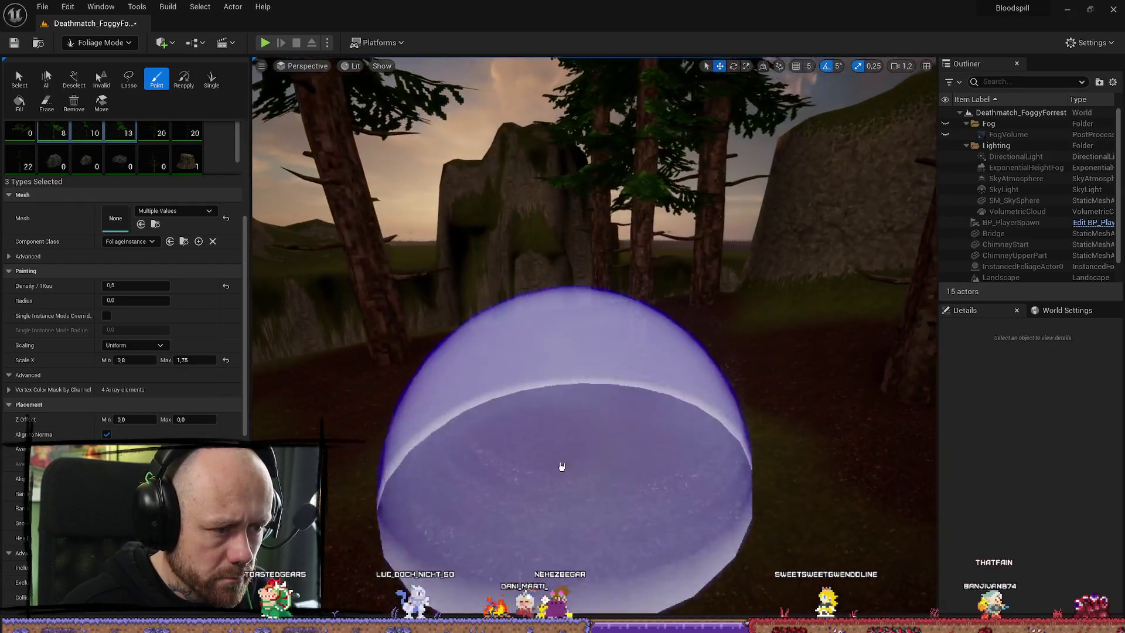
{"action": "left_click_drag", "start_coordinate": [561, 466], "coordinate": [758, 353]}
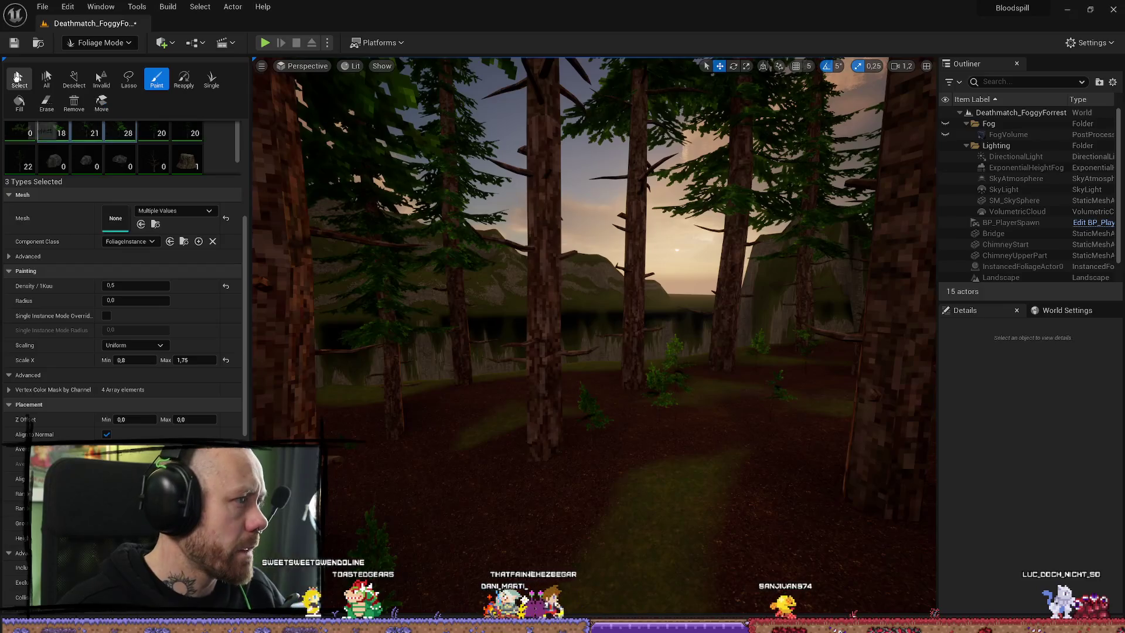
Use the foliage Select tool to pick out individual pine trees and frame the chosen one
{"action": "scroll", "coordinate": [117, 176], "scroll_direction": "down", "scroll_amount": 3}
{"action": "left_click", "coordinate": [18, 79]}
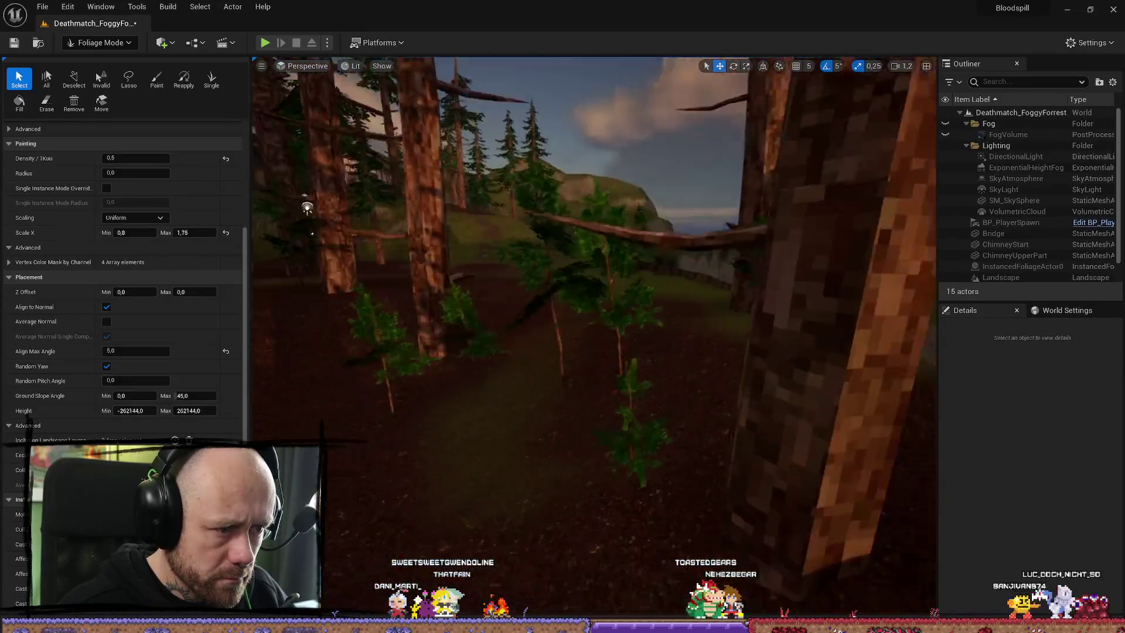
{"action": "left_click", "coordinate": [545, 252]}
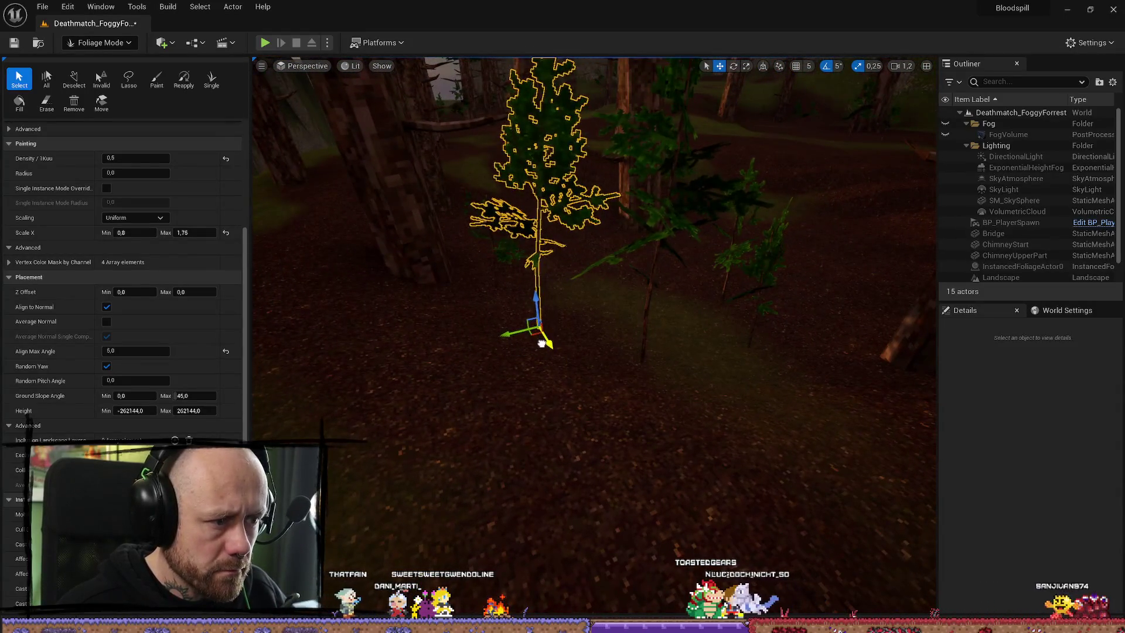
{"action": "left_click", "coordinate": [659, 362]}
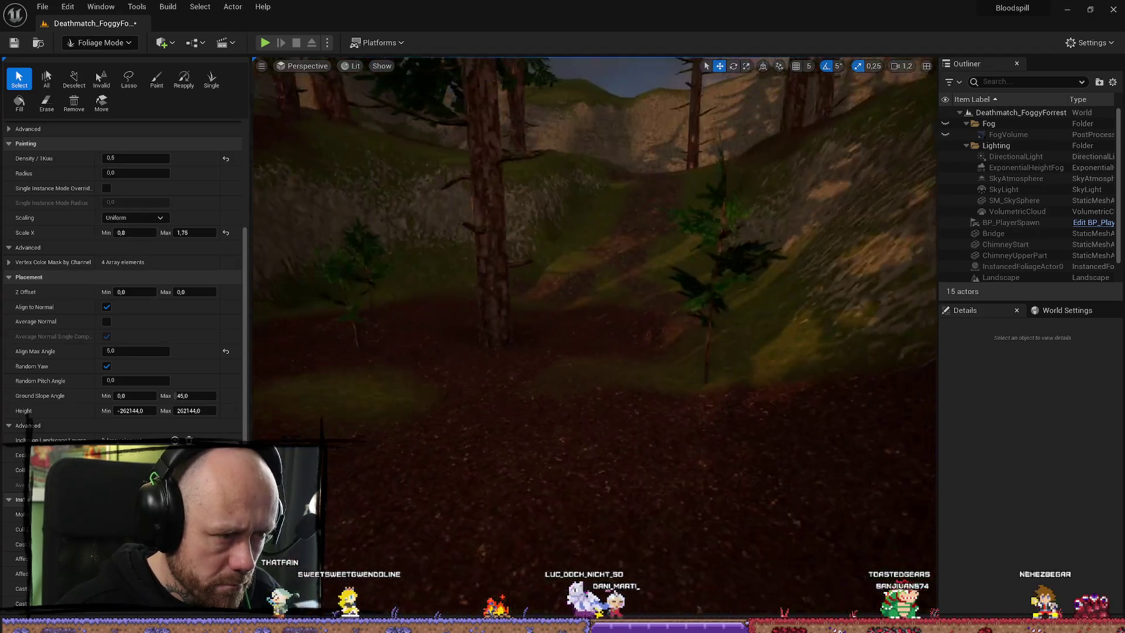
{"action": "key", "text": "f"}
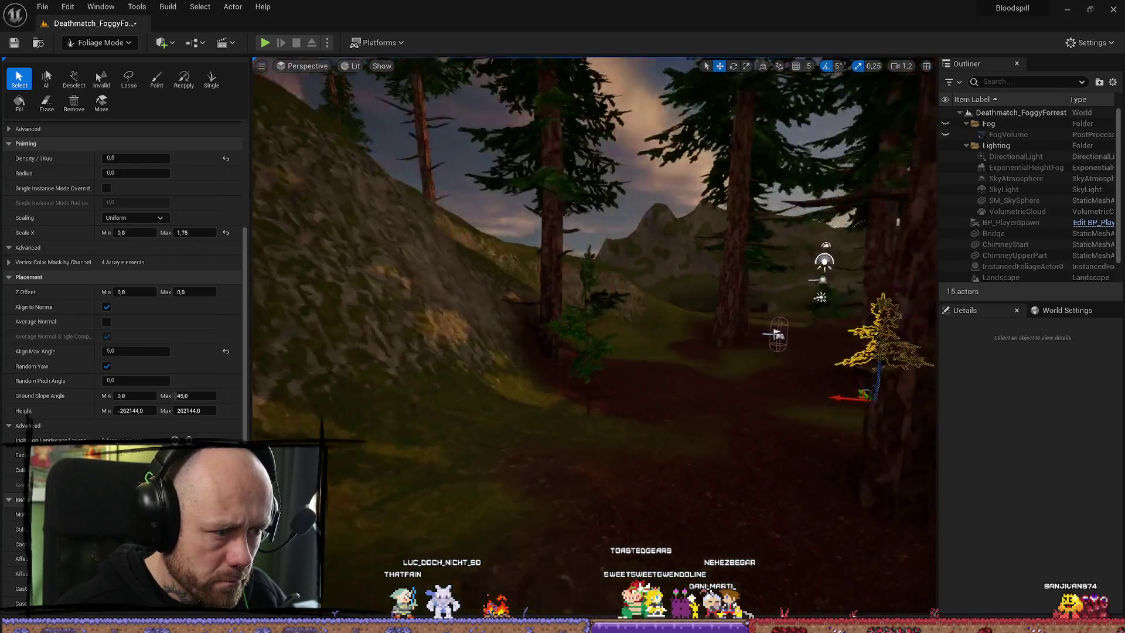
{"action": "left_click", "coordinate": [135, 45]}
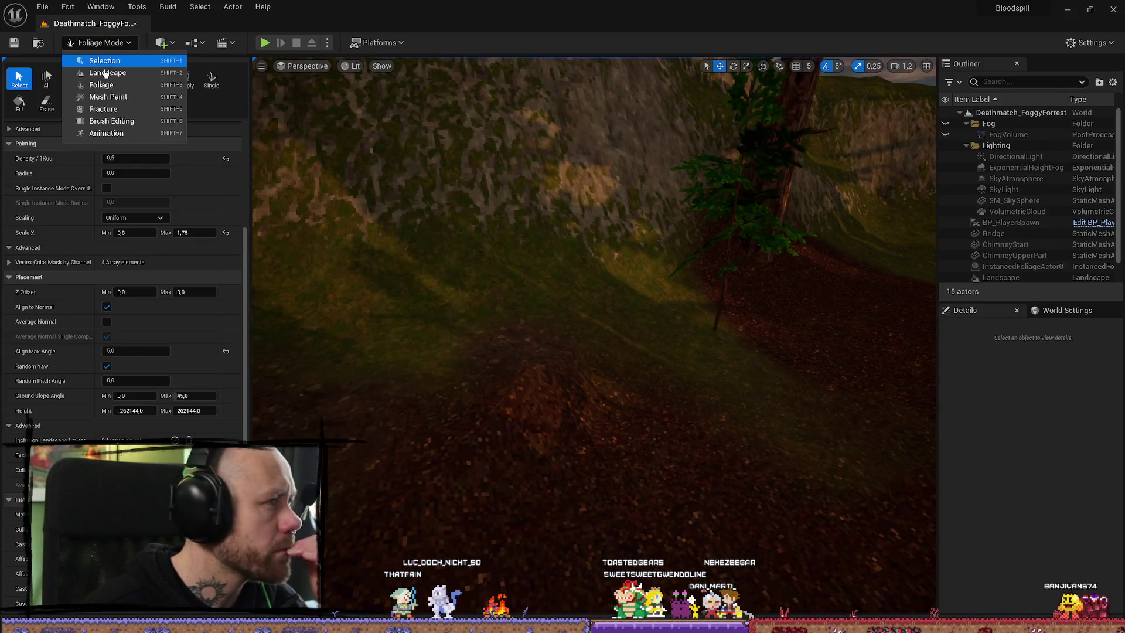
Enter Landscape mode, try the Smooth brush over the ground, then choose the Sculpt tool
{"action": "left_click", "coordinate": [100, 68]}
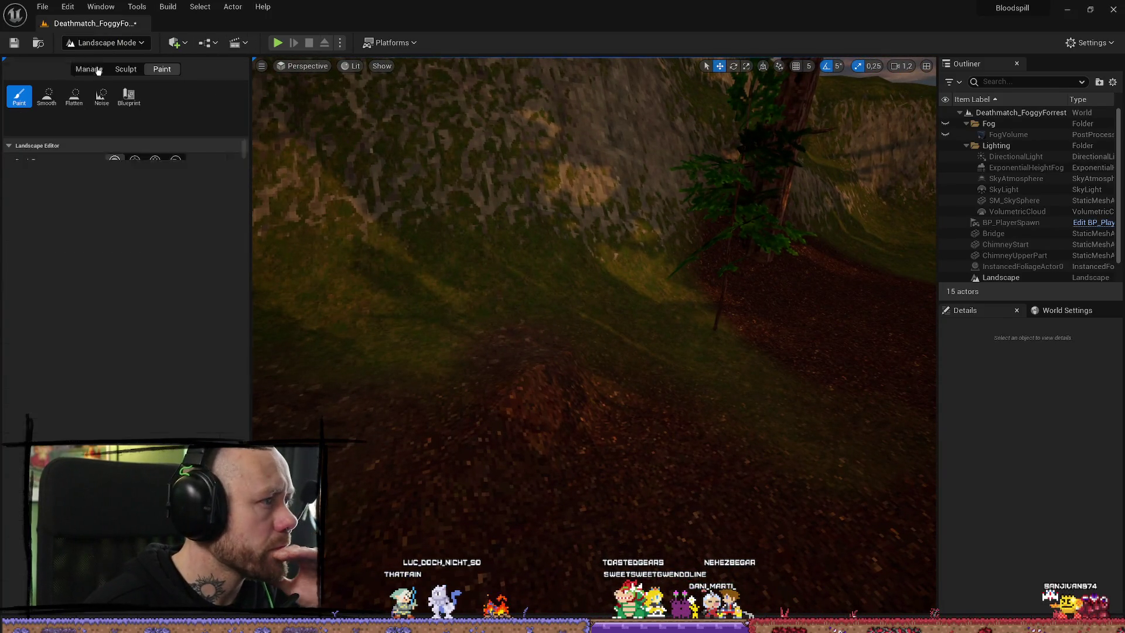
{"action": "left_click", "coordinate": [126, 68]}
{"action": "left_click", "coordinate": [62, 104]}
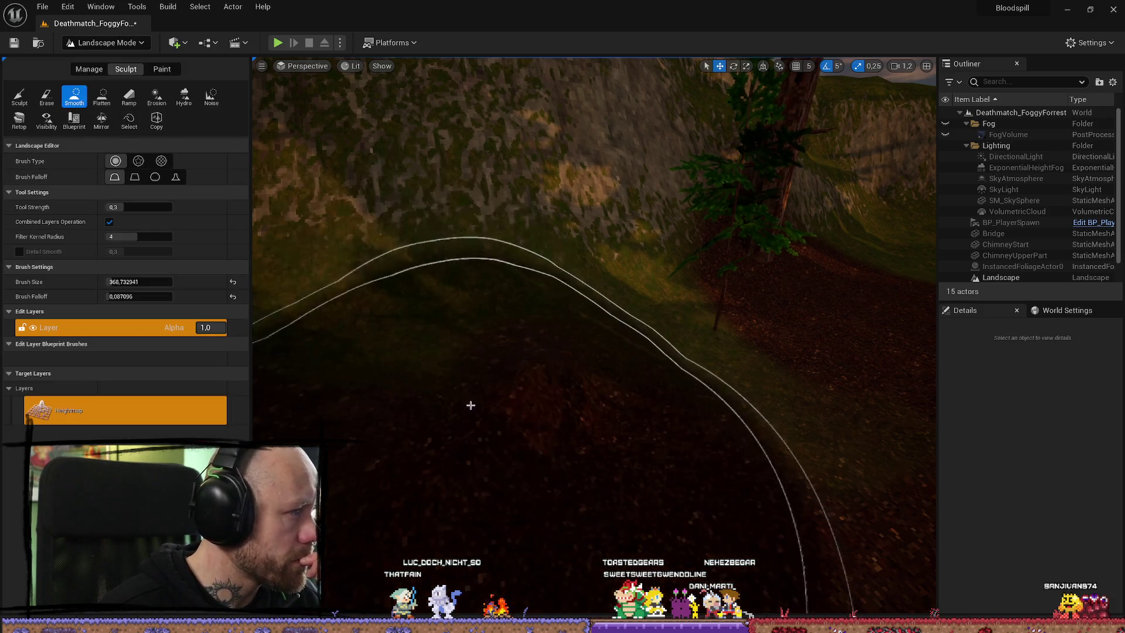
{"action": "mouse_move", "coordinate": [537, 394]}
{"action": "left_mouse_down"}
{"action": "mouse_move", "coordinate": [658, 340]}
{"action": "mouse_move", "coordinate": [744, 339]}
{"action": "mouse_move", "coordinate": [744, 247]}
{"action": "mouse_move", "coordinate": [856, 217]}
{"action": "mouse_move", "coordinate": [815, 205]}
{"action": "mouse_move", "coordinate": [478, 234]}
{"action": "left_mouse_up"}
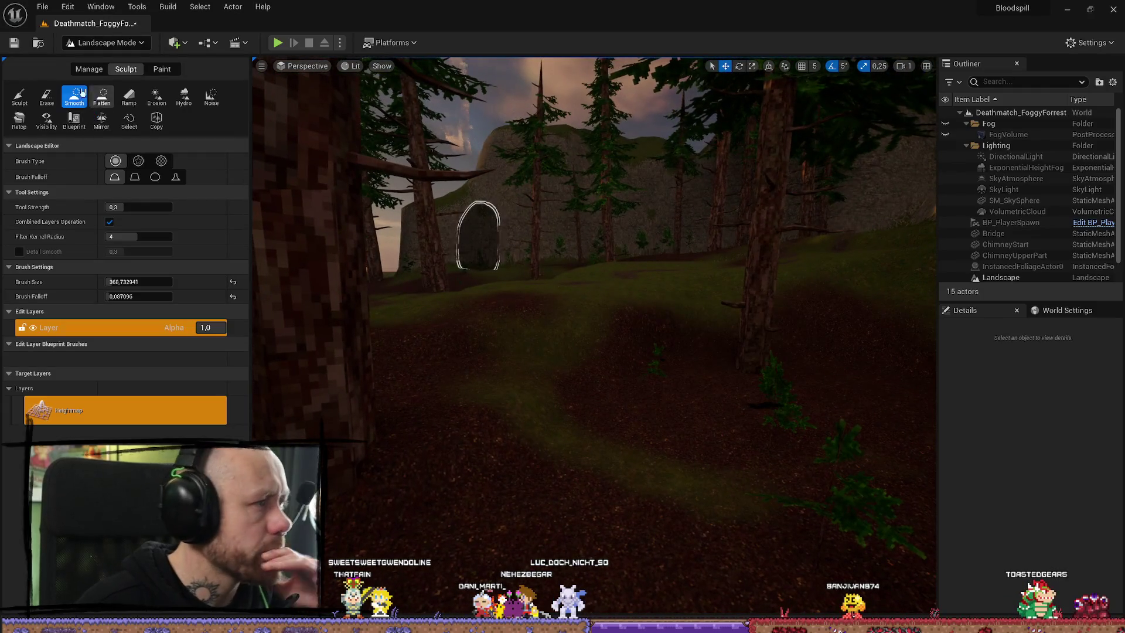
{"action": "left_click", "coordinate": [18, 95]}
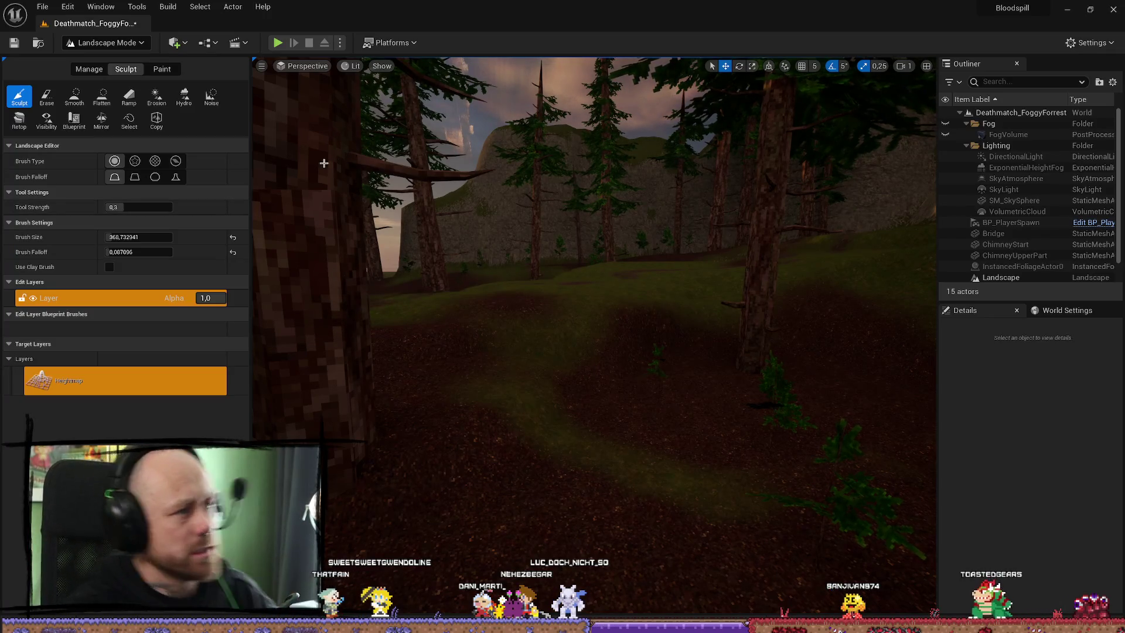
Playtest the map fullscreen, walking past the trees to the hill and rock wall
{"action": "left_click", "coordinate": [277, 43]}
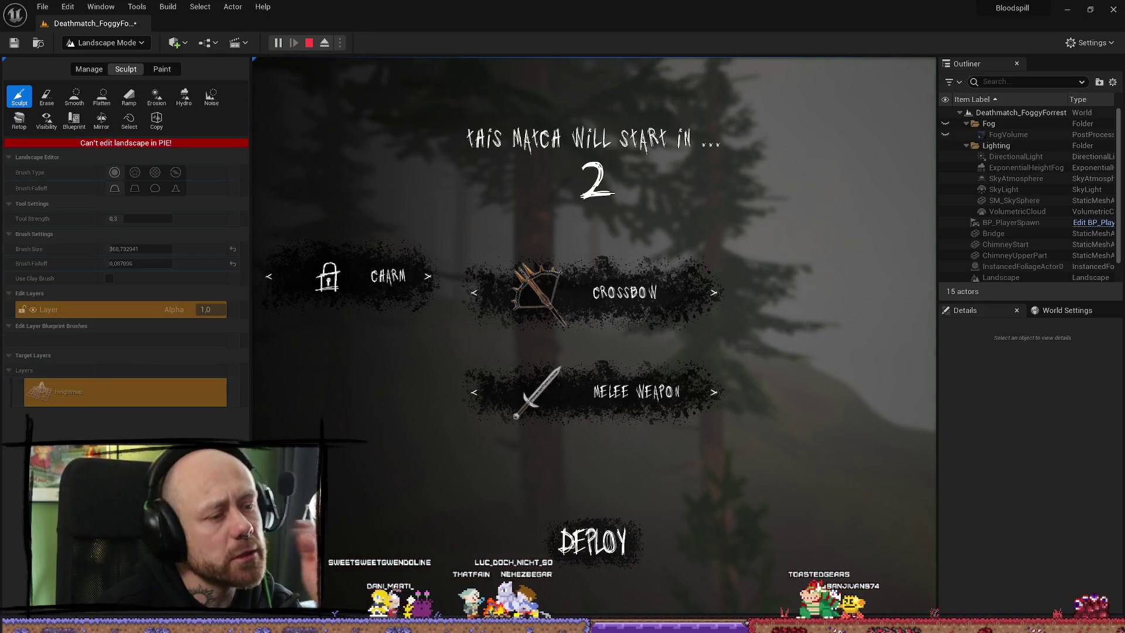
{"action": "key", "text": "F11"}
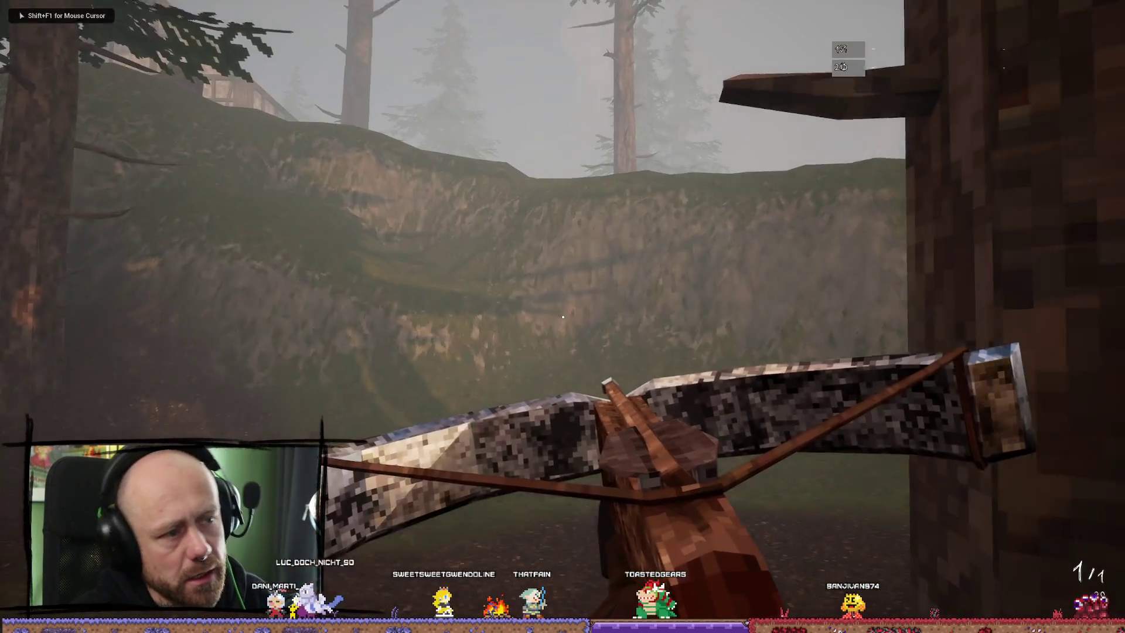
{"action": "key", "text": "w"}
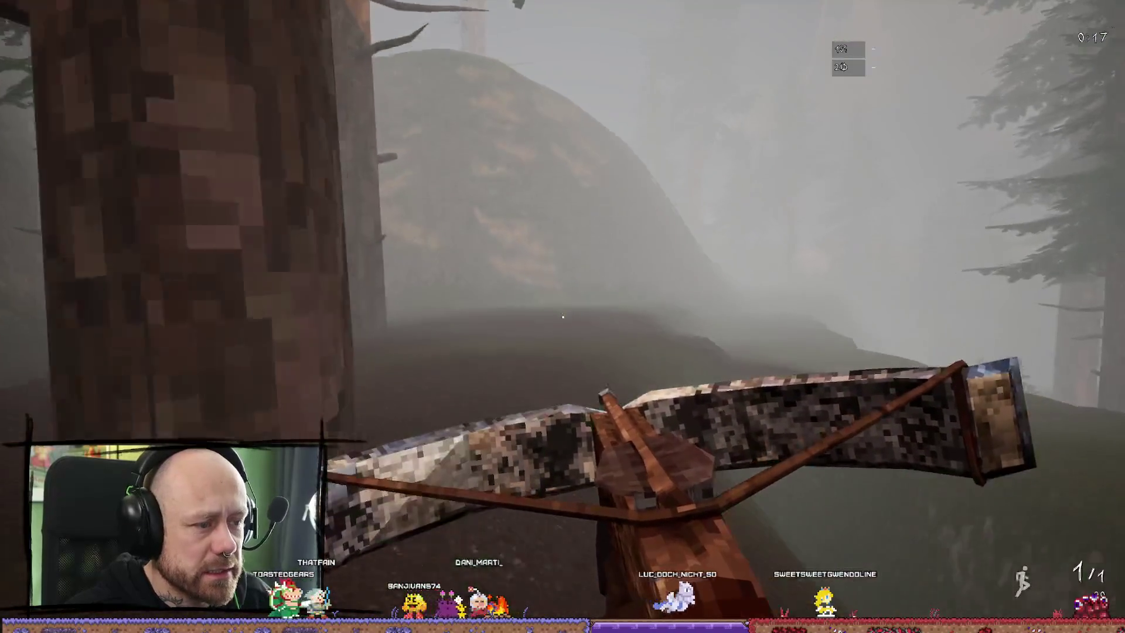
{"action": "key", "text": "w"}
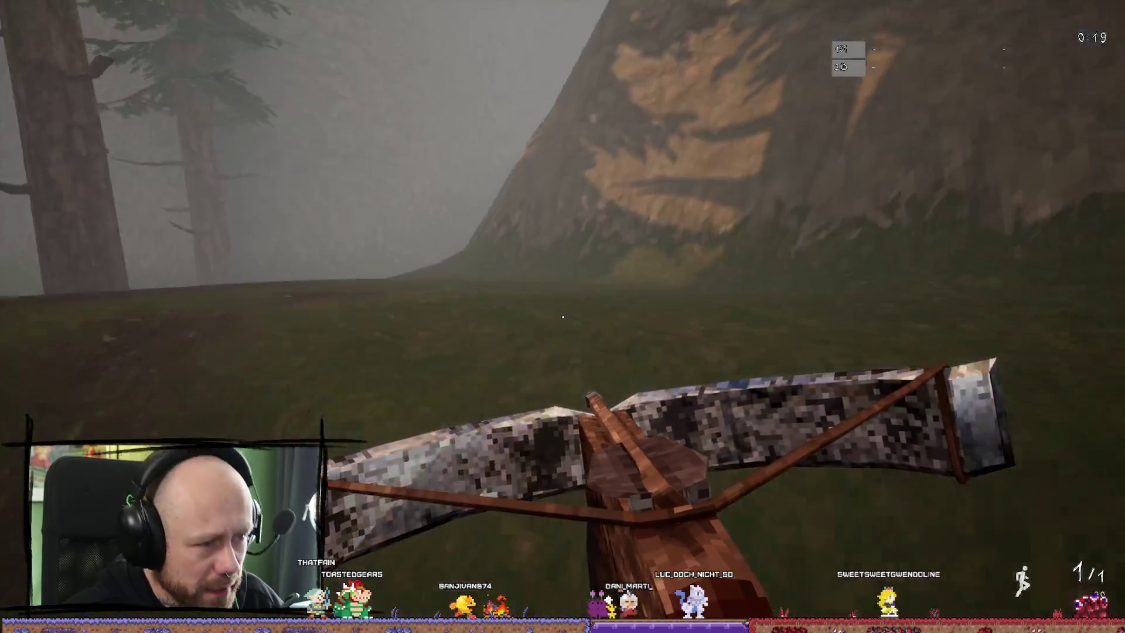
{"action": "key", "text": "w"}
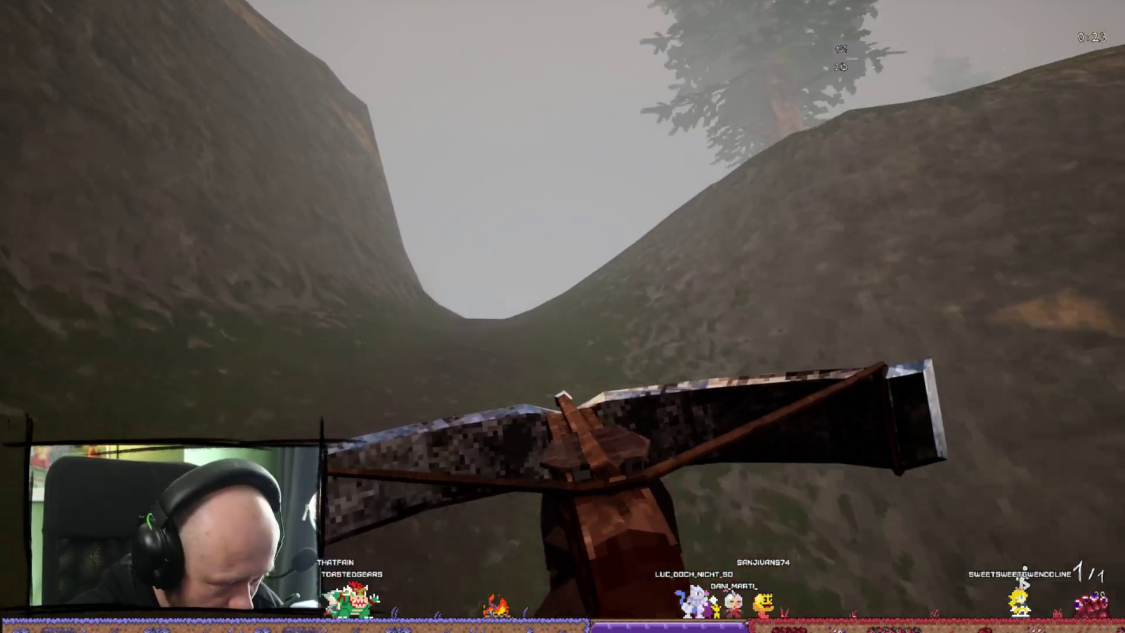
{"action": "key", "text": "w"}
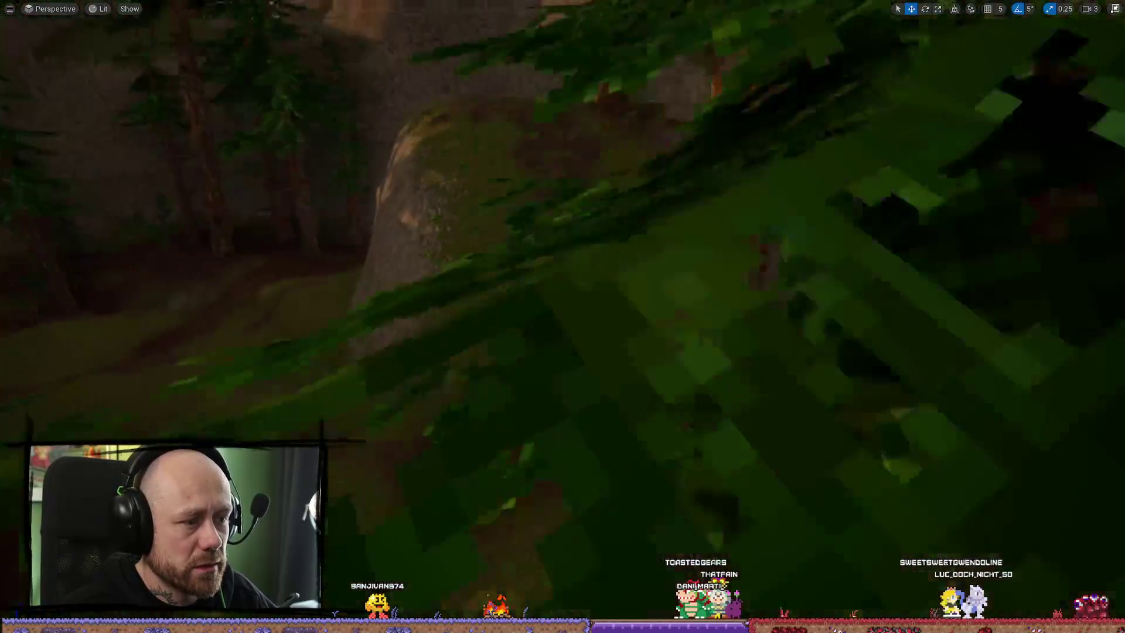
{"action": "scroll", "coordinate": [783, 217], "scroll_direction": "down", "scroll_amount": 3}
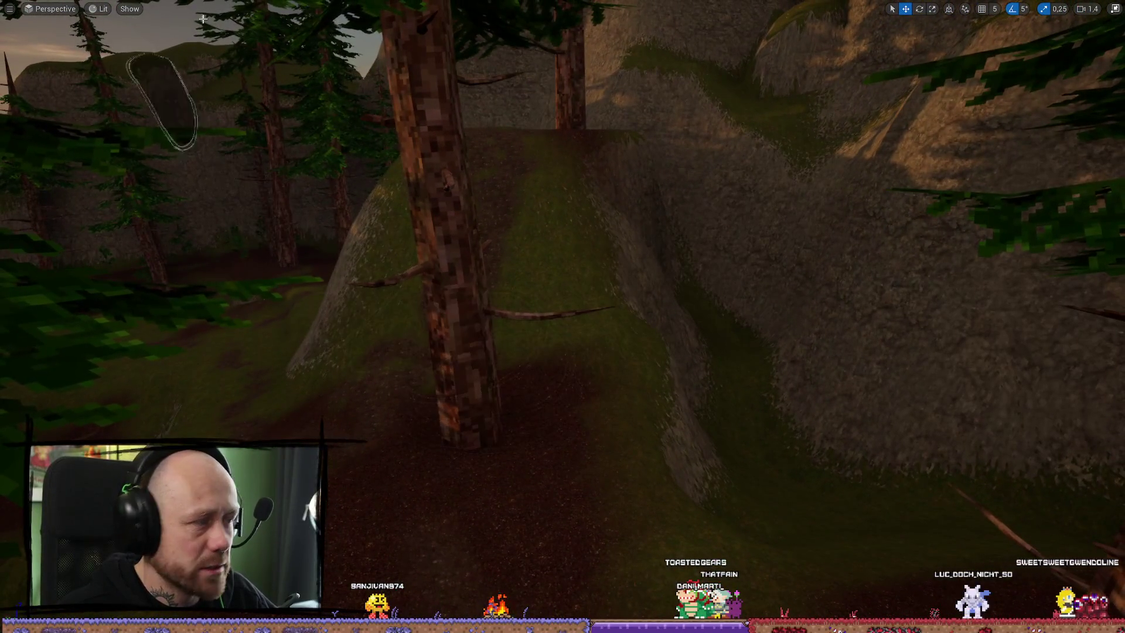
{"action": "key", "text": "F11"}
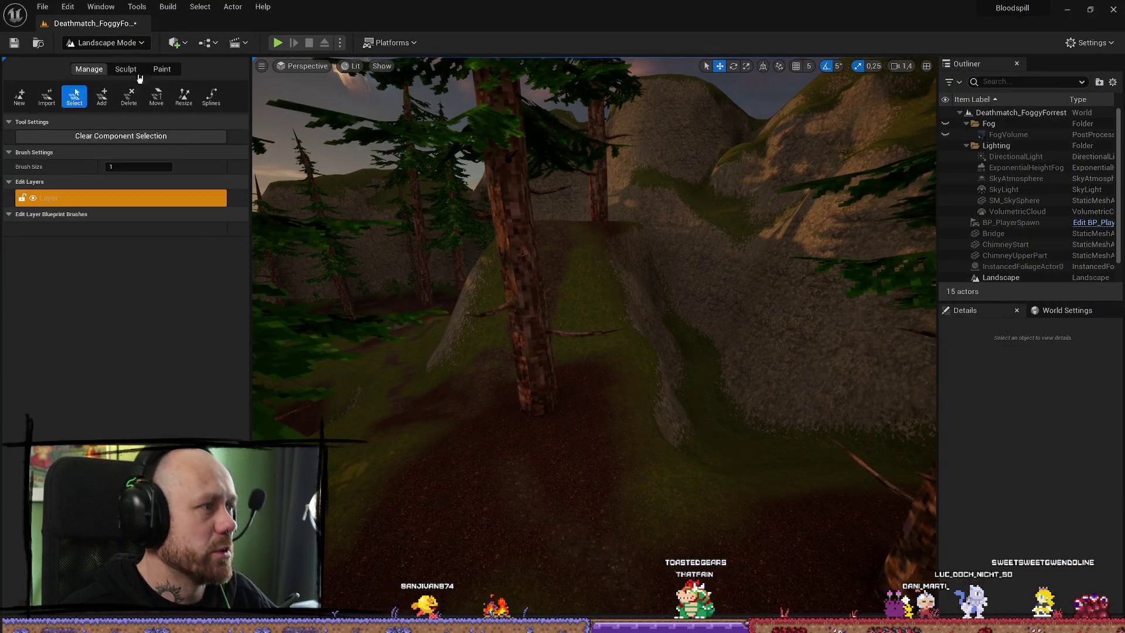
Leave Landscape editing via Selection Mode and switch the editor into Foliage mode
{"action": "key", "text": "shift+1"}
{"action": "left_click", "coordinate": [390, 427]}
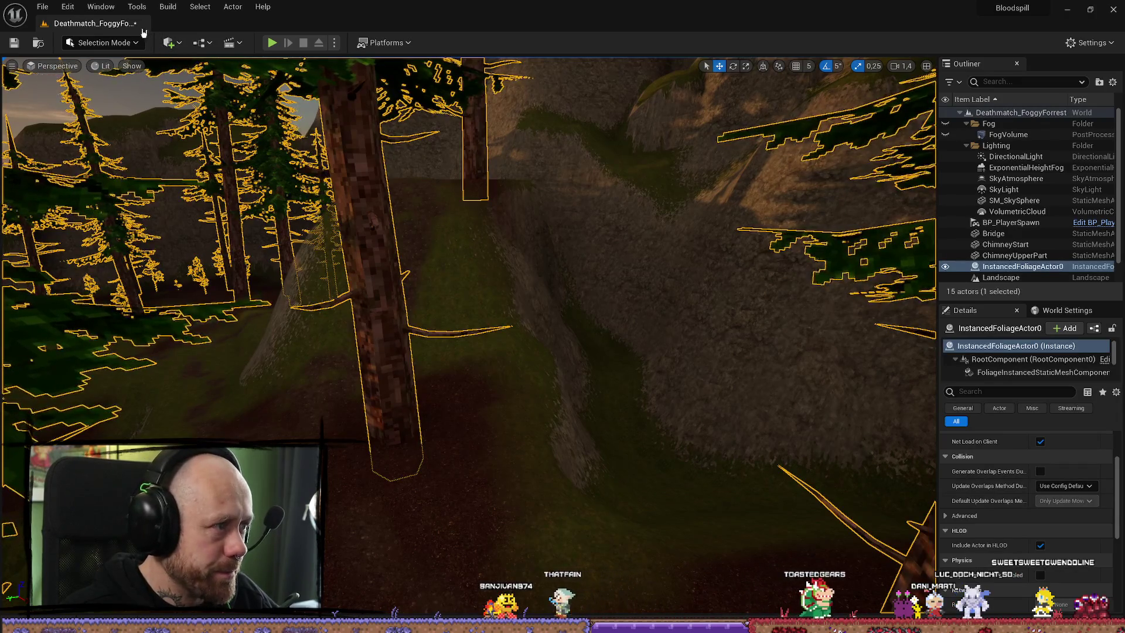
{"action": "left_click", "coordinate": [103, 43]}
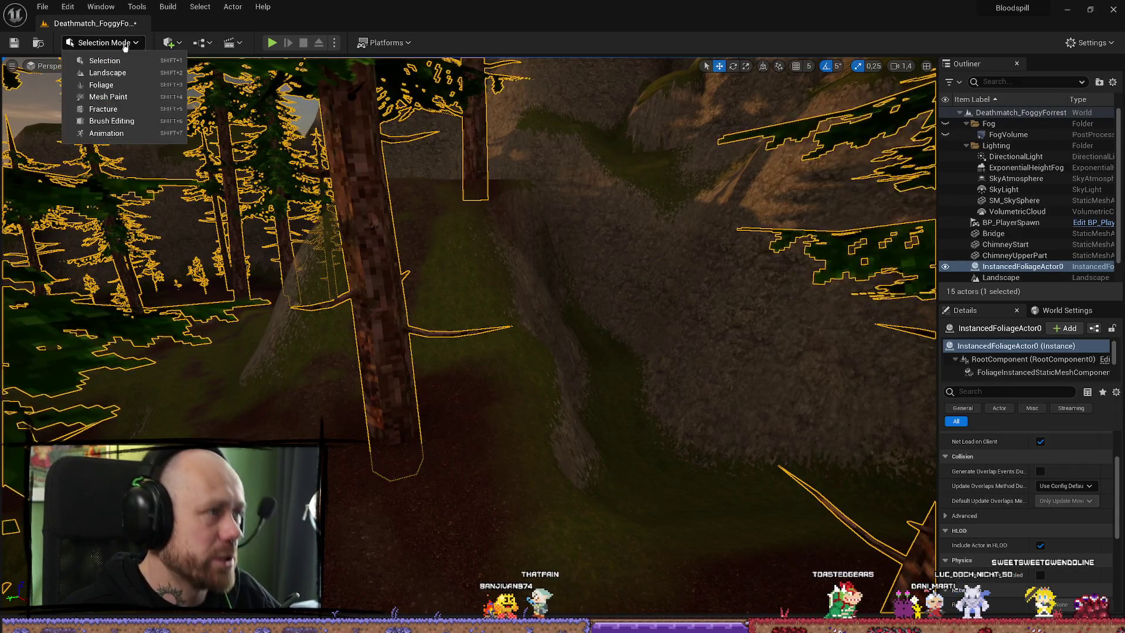
{"action": "left_click", "coordinate": [107, 73]}
{"action": "left_click", "coordinate": [106, 42]}
{"action": "left_click", "coordinate": [121, 86]}
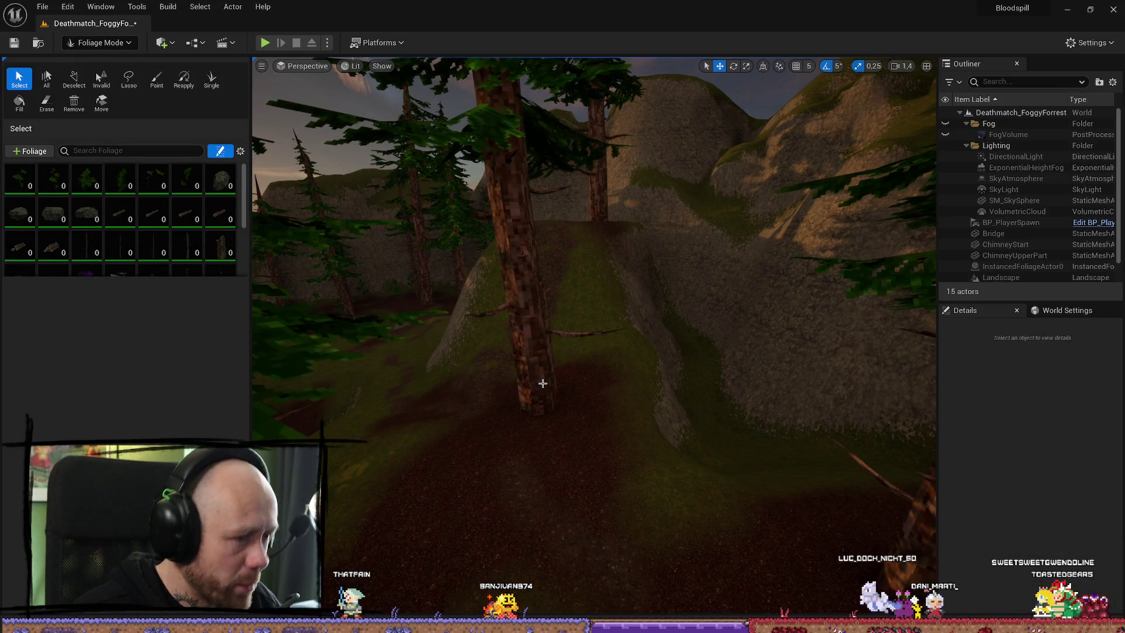
Select a pine on the hill and move it to the right, checking it up close
{"action": "left_click", "coordinate": [543, 383]}
{"action": "mouse_move", "coordinate": [529, 404]}
{"action": "left_mouse_down"}
{"action": "mouse_move", "coordinate": [575, 413]}
{"action": "mouse_move", "coordinate": [635, 387]}
{"action": "mouse_move", "coordinate": [604, 410]}
{"action": "mouse_move", "coordinate": [580, 404]}
{"action": "mouse_move", "coordinate": [556, 375]}
{"action": "mouse_move", "coordinate": [612, 410]}
{"action": "mouse_move", "coordinate": [592, 405]}
{"action": "mouse_move", "coordinate": [580, 399]}
{"action": "mouse_move", "coordinate": [612, 393]}
{"action": "mouse_move", "coordinate": [728, 444]}
{"action": "left_mouse_up"}
{"action": "left_click_drag", "start_coordinate": [932, 393], "coordinate": [717, 440]}
{"action": "mouse_move", "coordinate": [594, 364]}
{"action": "left_mouse_down"}
{"action": "mouse_move", "coordinate": [604, 375]}
{"action": "mouse_move", "coordinate": [586, 369]}
{"action": "mouse_move", "coordinate": [594, 361]}
{"action": "left_mouse_up"}
{"action": "left_click_drag", "start_coordinate": [588, 441], "coordinate": [587, 442]}
Select the other pines on the hill, then return to Landscape mode for smoothing
{"action": "left_click", "coordinate": [648, 465]}
{"action": "mouse_move", "coordinate": [648, 464]}
{"action": "left_mouse_down"}
{"action": "mouse_move", "coordinate": [648, 396]}
{"action": "mouse_move", "coordinate": [742, 310]}
{"action": "mouse_move", "coordinate": [387, 334]}
{"action": "mouse_move", "coordinate": [463, 340]}
{"action": "left_mouse_up"}
{"action": "left_click", "coordinate": [610, 389]}
{"action": "scroll", "coordinate": [610, 389], "scroll_direction": "up", "scroll_amount": 4}
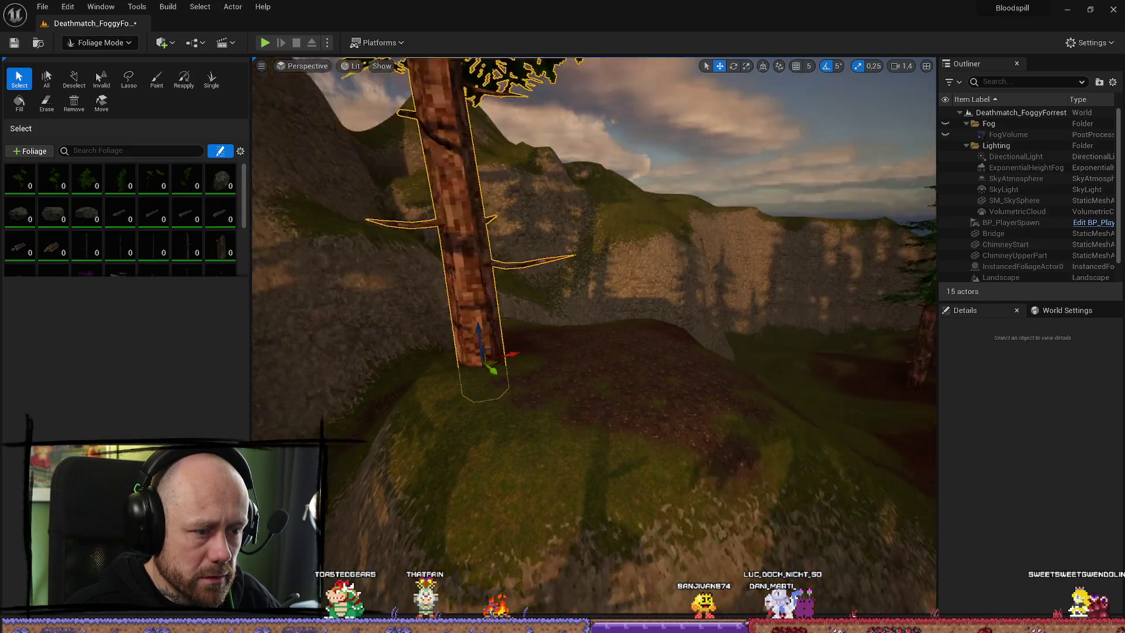
{"action": "mouse_move", "coordinate": [610, 390]}
{"action": "left_mouse_down"}
{"action": "mouse_move", "coordinate": [504, 387]}
{"action": "mouse_move", "coordinate": [504, 369]}
{"action": "left_mouse_up"}
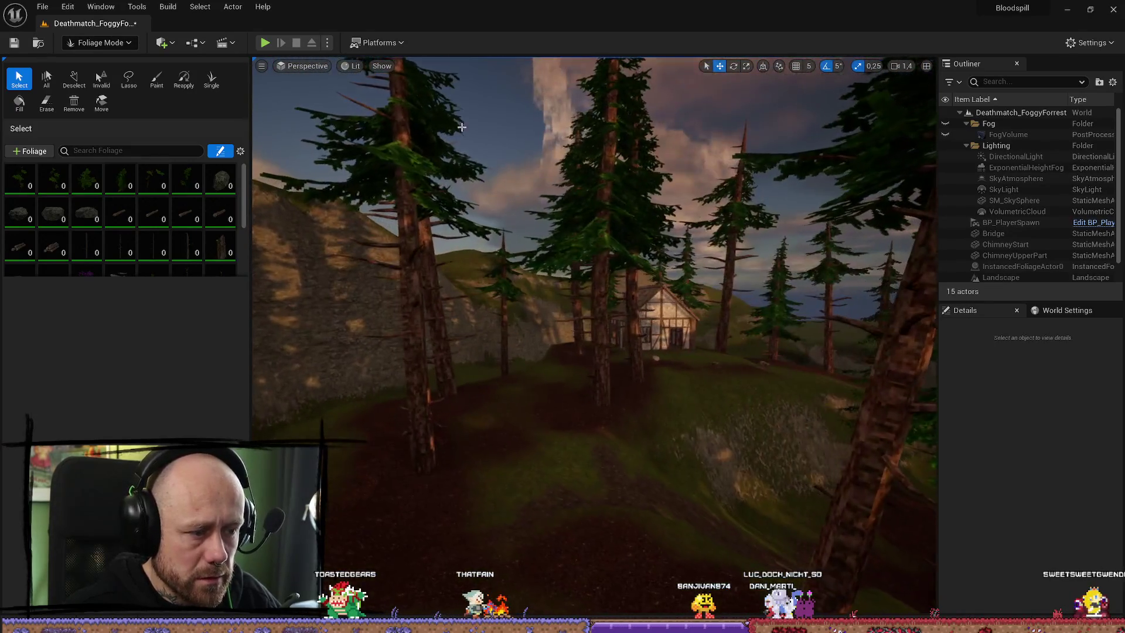
{"action": "left_click", "coordinate": [98, 42]}
{"action": "left_click", "coordinate": [110, 73]}
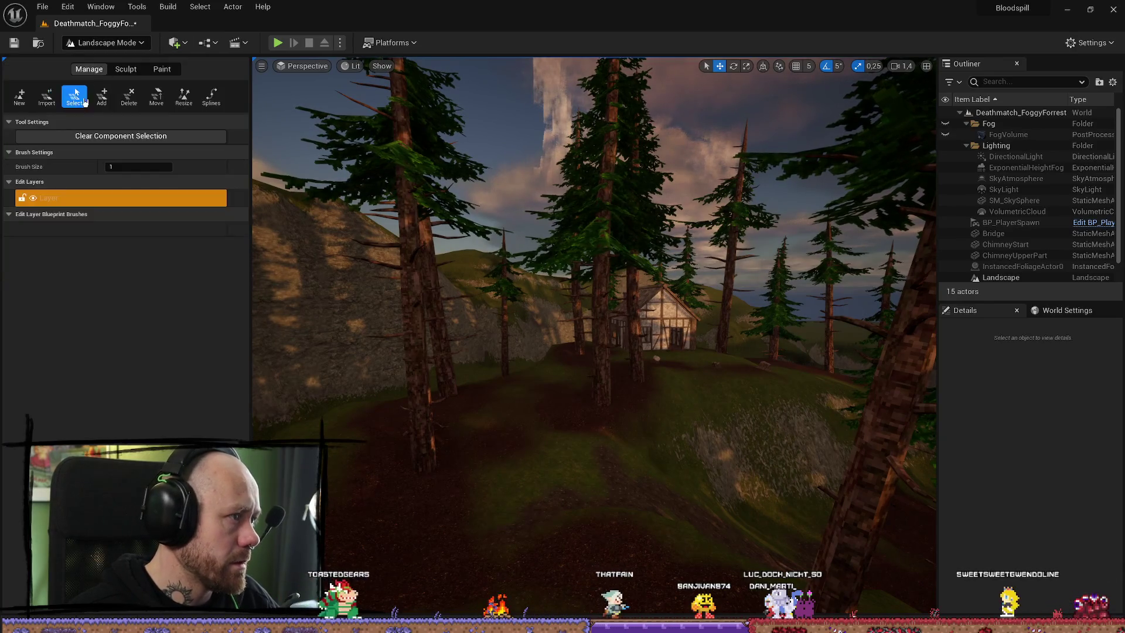
Fly the camera around the hut hillside and on through the forest toward the mountain
{"action": "mouse_move", "coordinate": [436, 332]}
{"action": "left_mouse_down"}
{"action": "mouse_move", "coordinate": [877, 420]}
{"action": "mouse_move", "coordinate": [548, 444]}
{"action": "mouse_move", "coordinate": [573, 336]}
{"action": "left_mouse_up"}
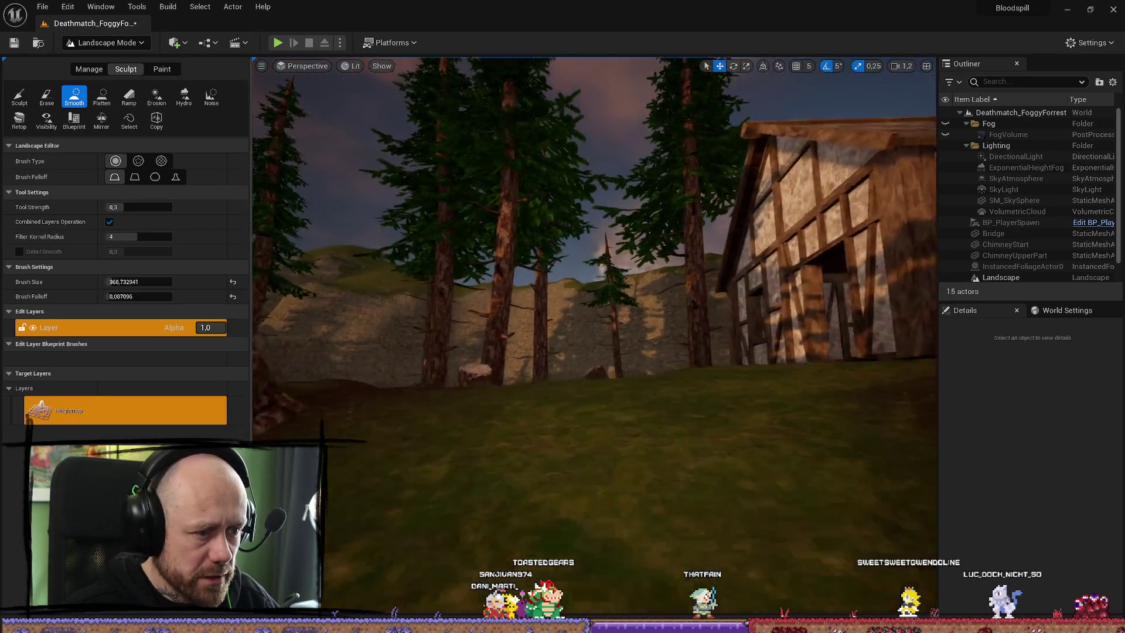
{"action": "key", "text": "w"}
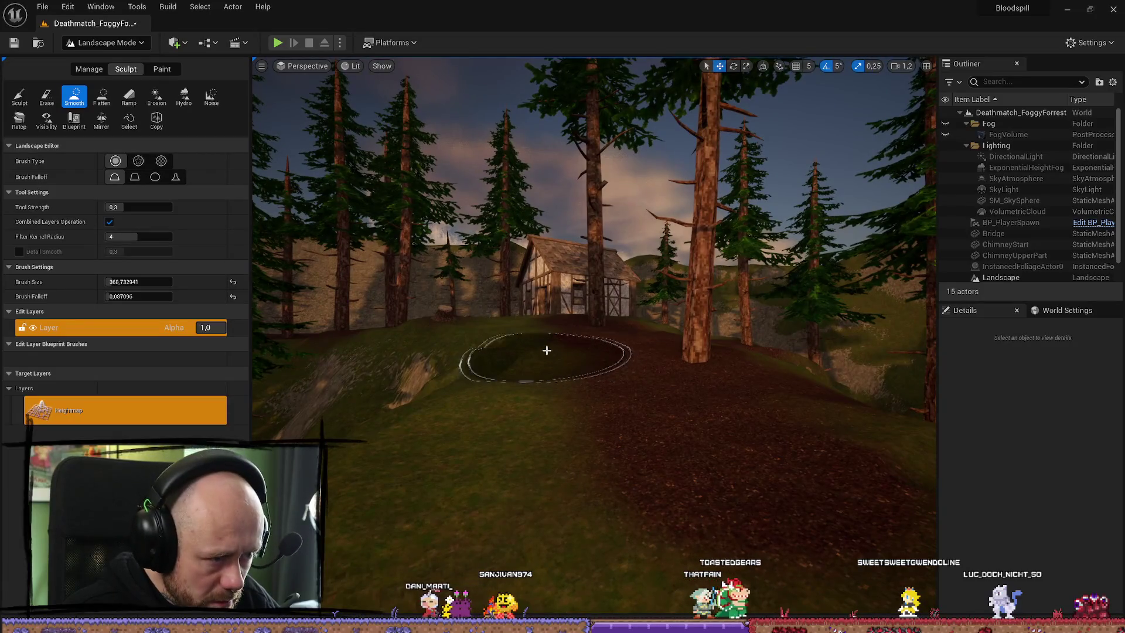
{"action": "mouse_move", "coordinate": [565, 414]}
{"action": "left_mouse_down"}
{"action": "mouse_move", "coordinate": [527, 422]}
{"action": "mouse_move", "coordinate": [516, 446]}
{"action": "mouse_move", "coordinate": [586, 411]}
{"action": "left_mouse_up"}
{"action": "mouse_move", "coordinate": [524, 362]}
{"action": "left_mouse_down"}
{"action": "mouse_move", "coordinate": [510, 375]}
{"action": "mouse_move", "coordinate": [539, 351]}
{"action": "mouse_move", "coordinate": [515, 367]}
{"action": "mouse_move", "coordinate": [603, 357]}
{"action": "left_mouse_up"}
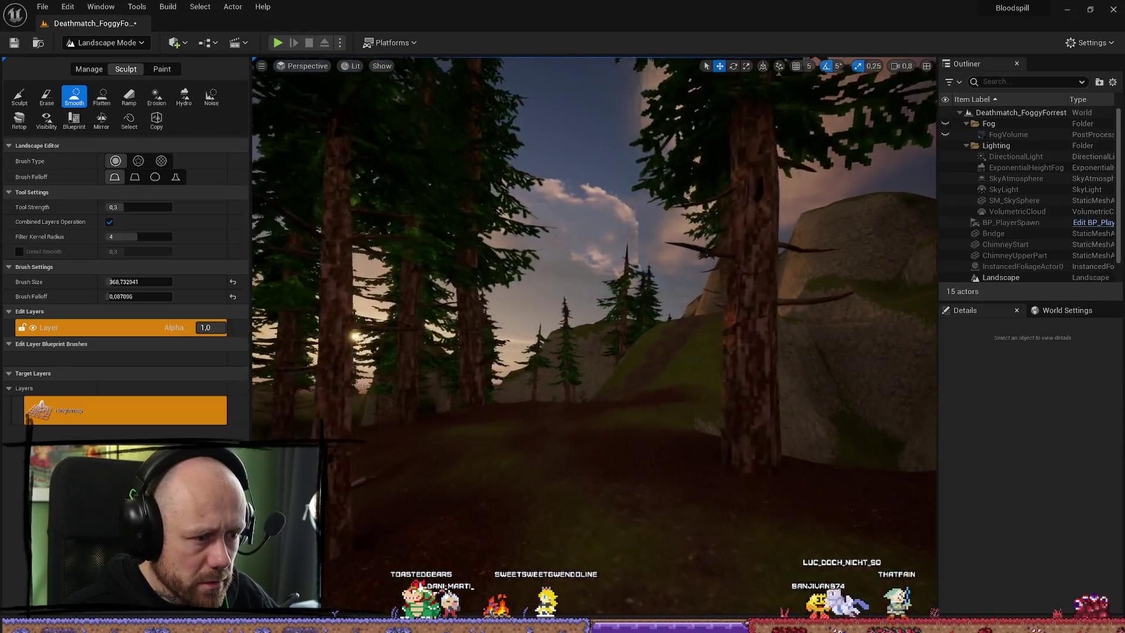
{"action": "key", "text": "w"}
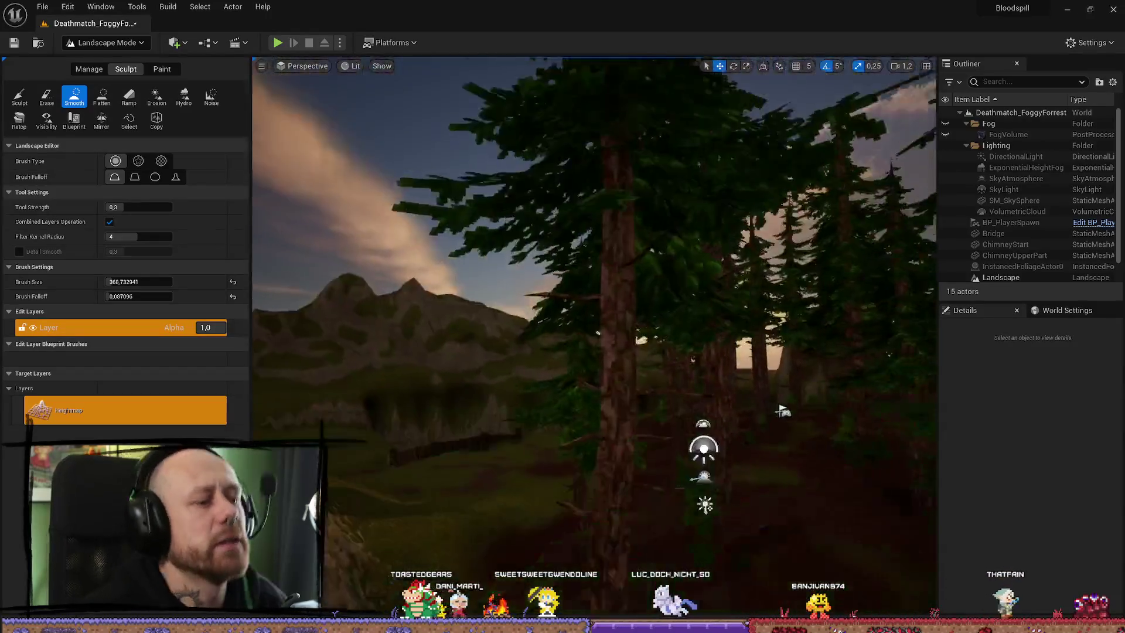
{"action": "key", "text": "w"}
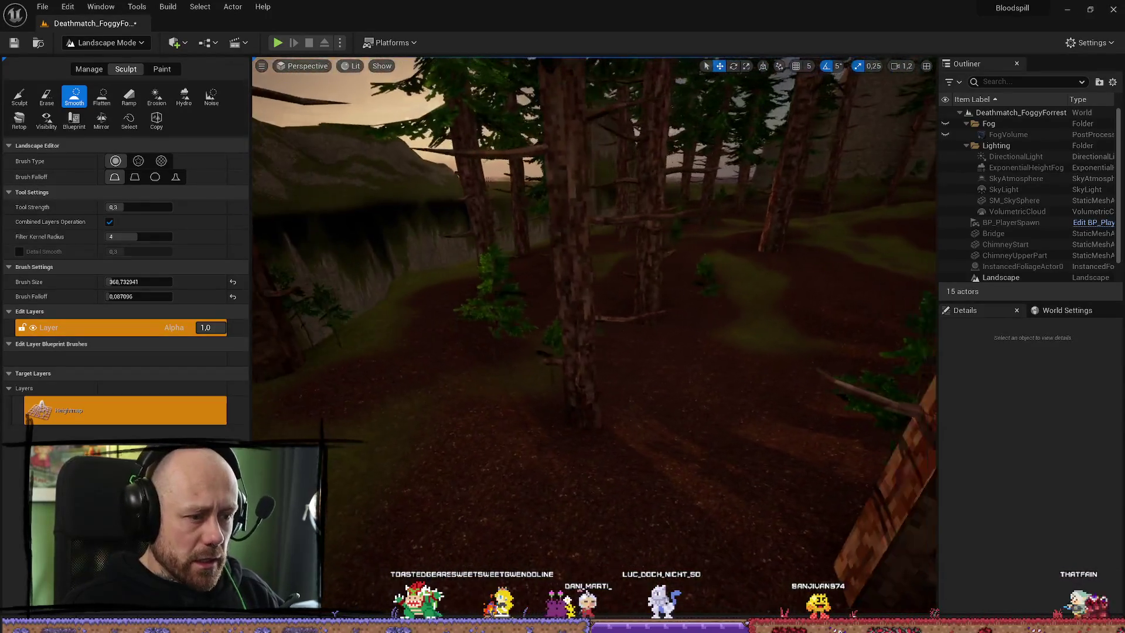
{"action": "key", "text": "w"}
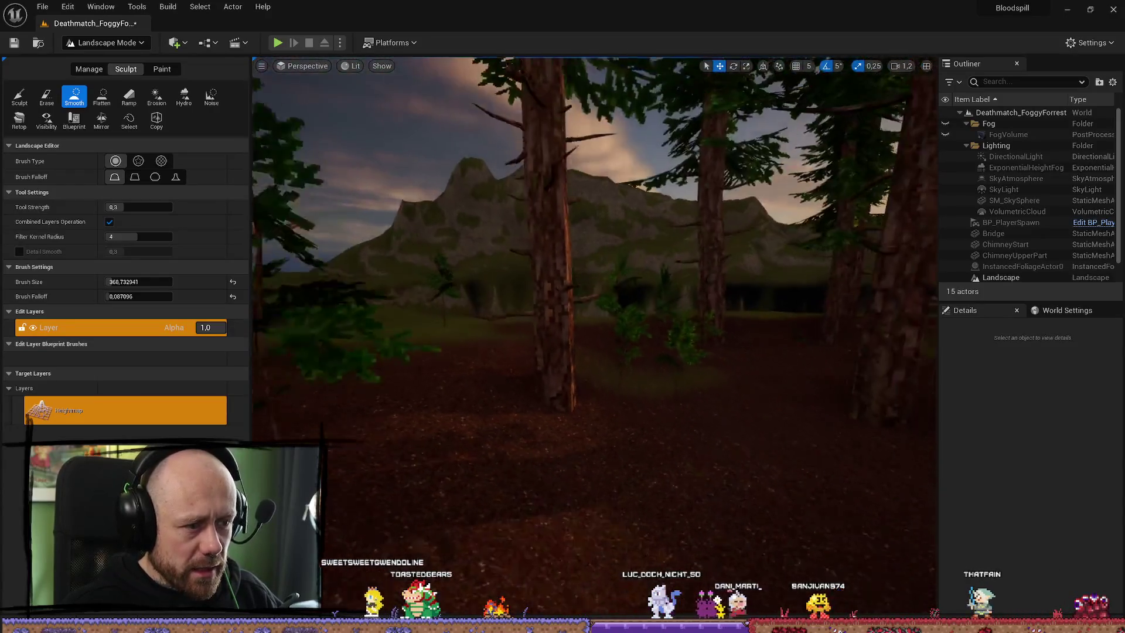
Try the Sculpt brush, go back to Smooth in the sunlit forest, and start an Alt+P playtest
{"action": "left_click", "coordinate": [18, 95]}
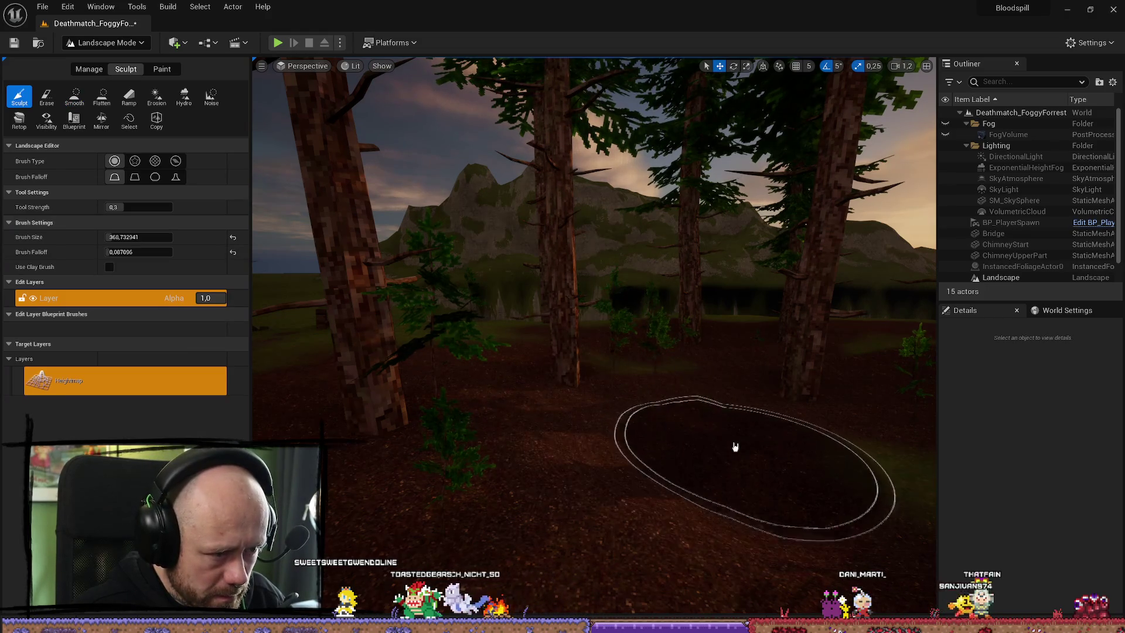
{"action": "scroll", "coordinate": [790, 407], "scroll_direction": "up", "scroll_amount": 3}
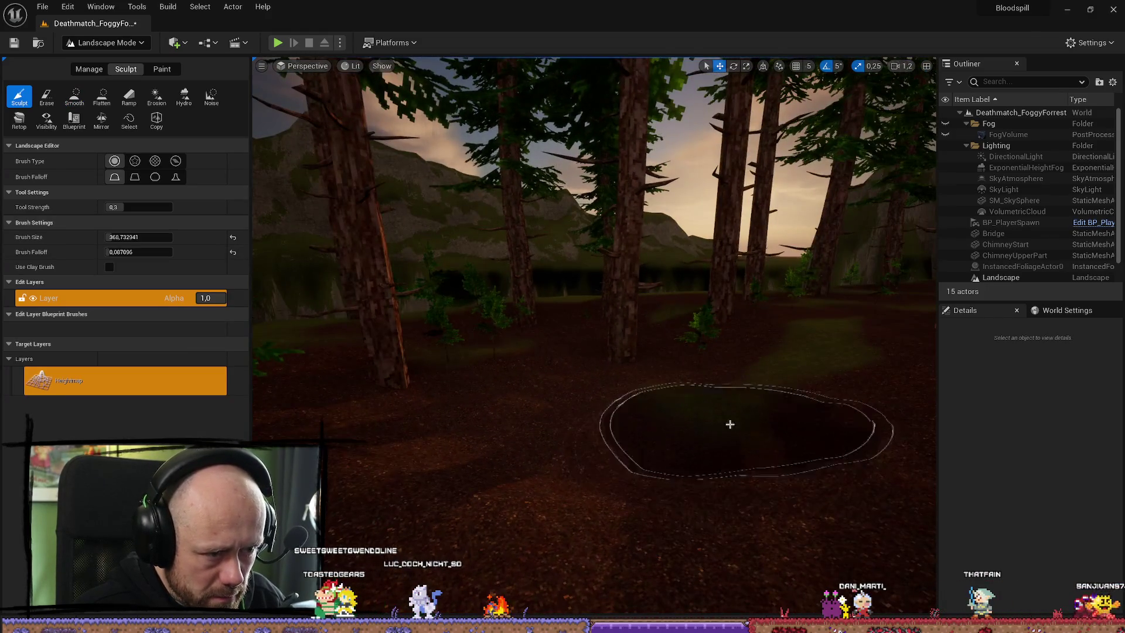
{"action": "scroll", "coordinate": [675, 447], "scroll_direction": "down", "scroll_amount": 3}
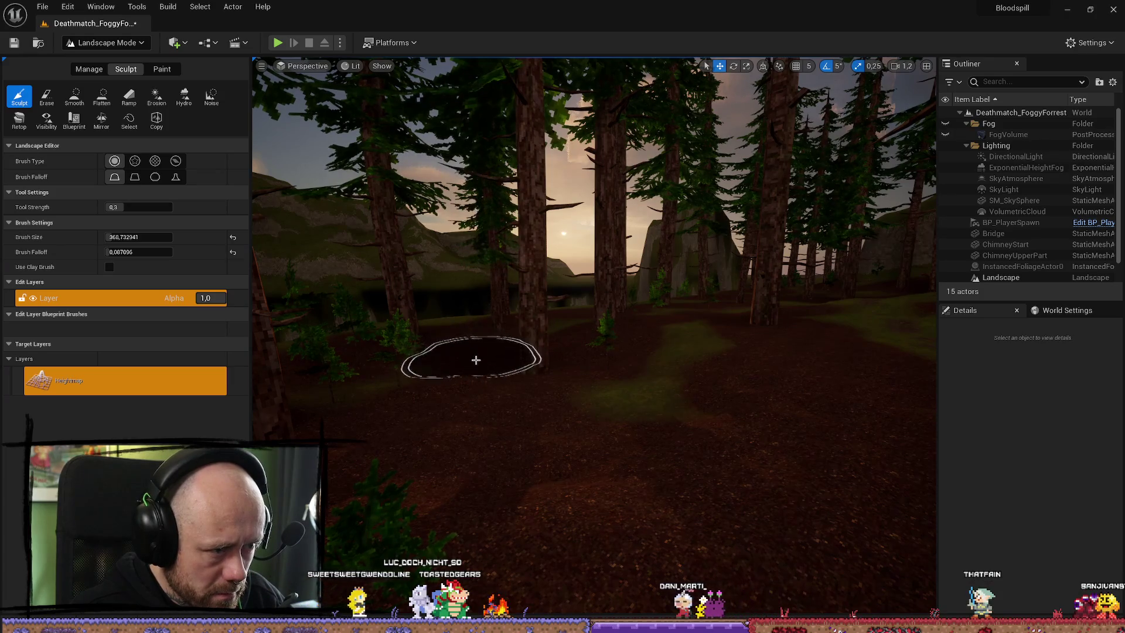
{"action": "left_click_drag", "start_coordinate": [459, 370], "coordinate": [387, 373]}
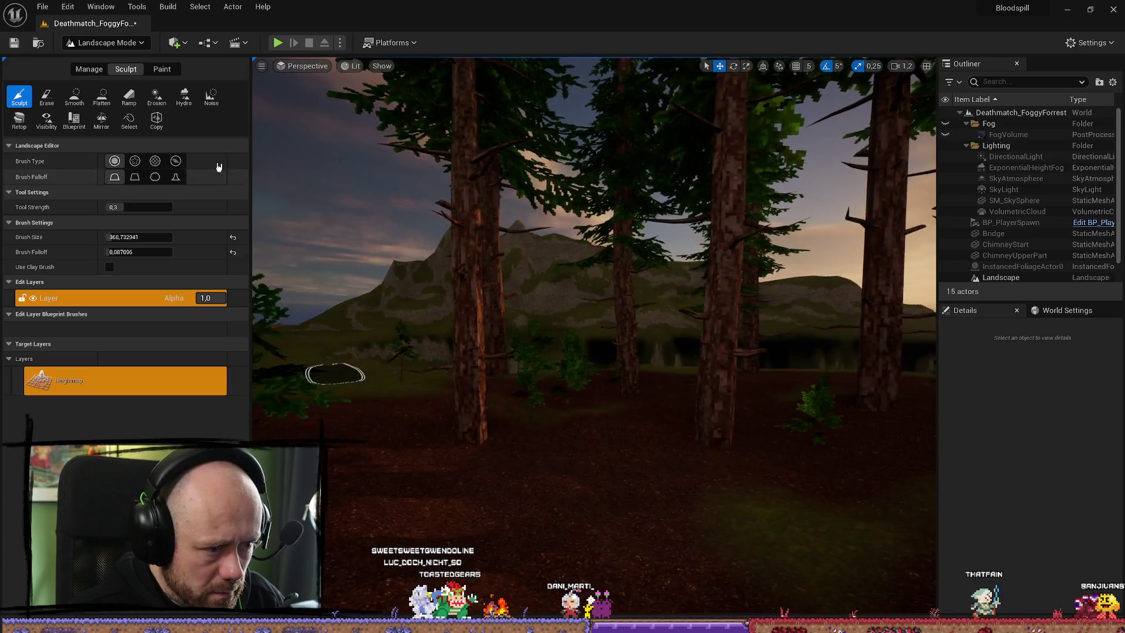
{"action": "left_click", "coordinate": [75, 97]}
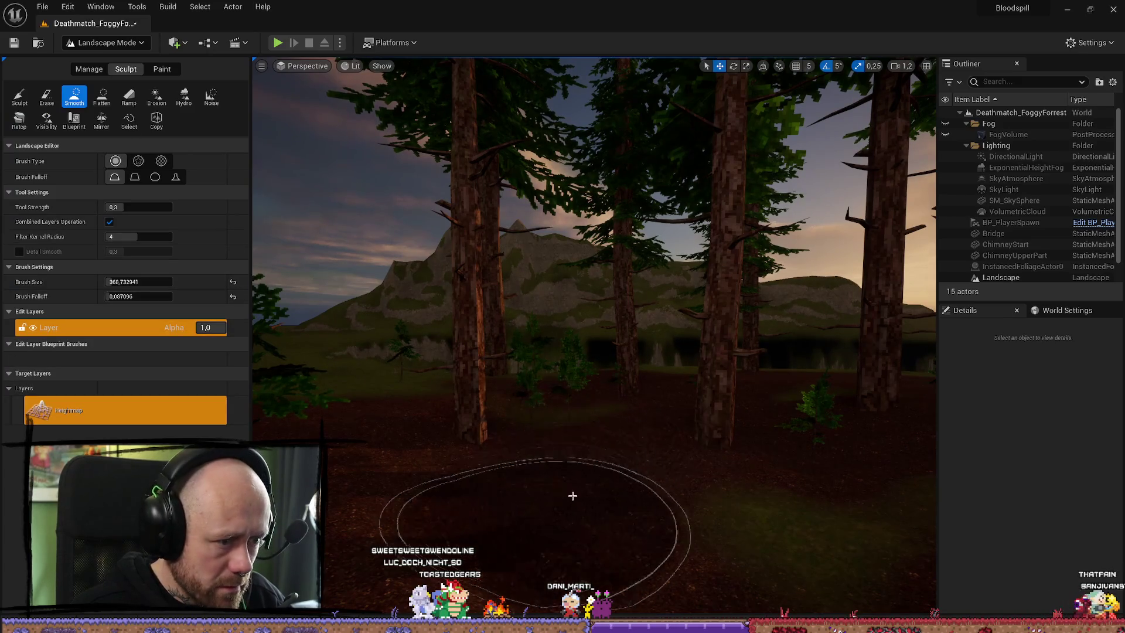
{"action": "left_click_drag", "start_coordinate": [798, 463], "coordinate": [530, 473]}
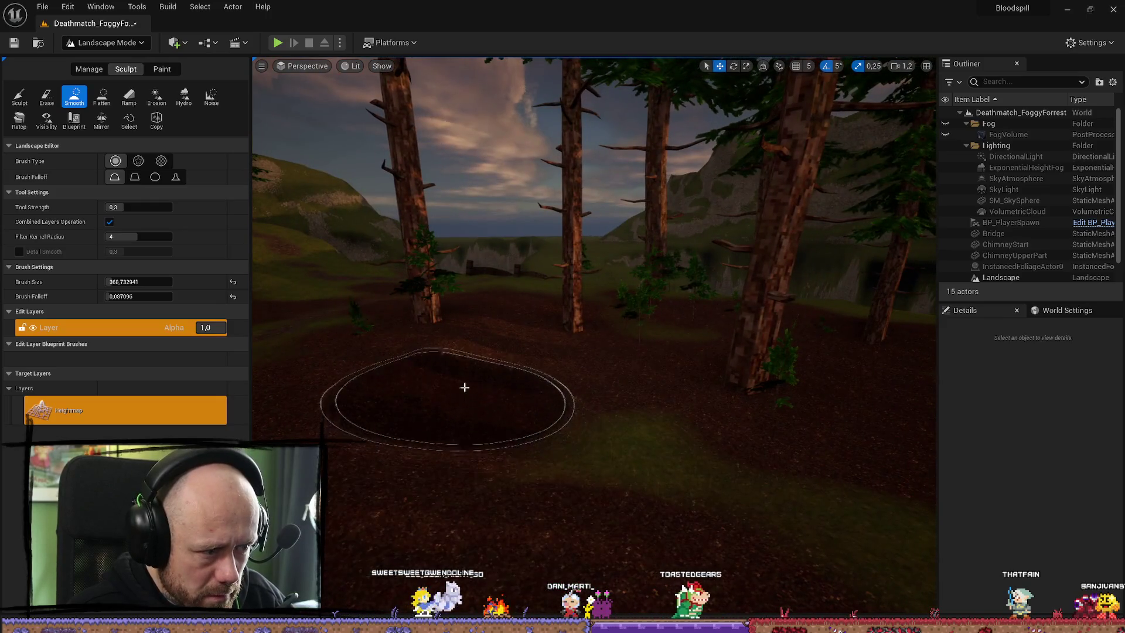
{"action": "left_click_drag", "start_coordinate": [540, 315], "coordinate": [502, 332]}
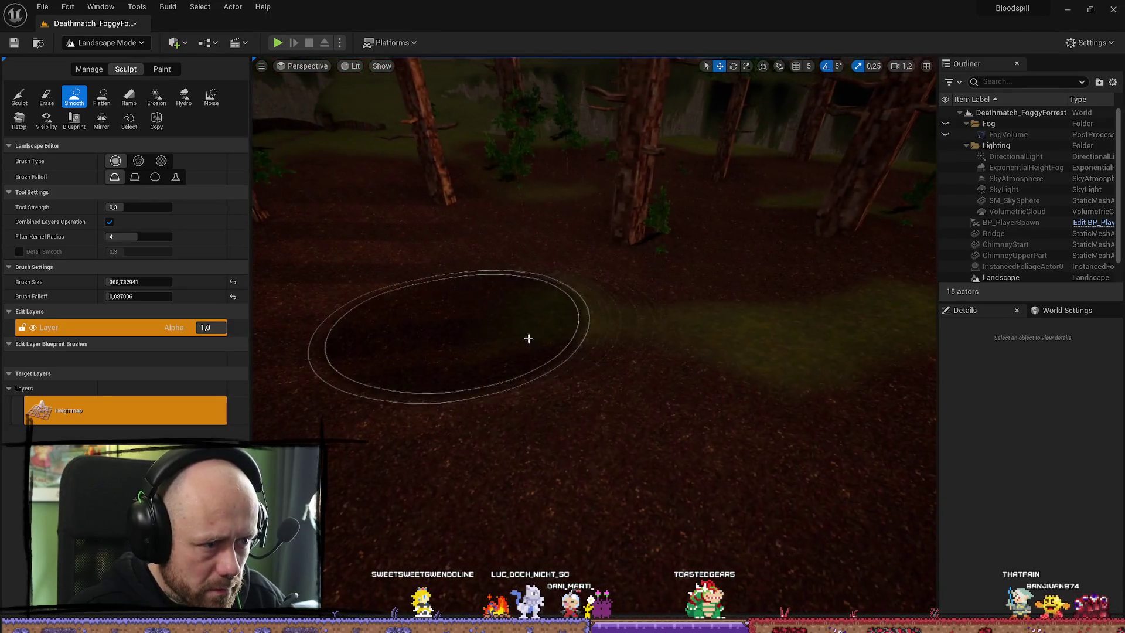
{"action": "left_click_drag", "start_coordinate": [733, 274], "coordinate": [721, 283]}
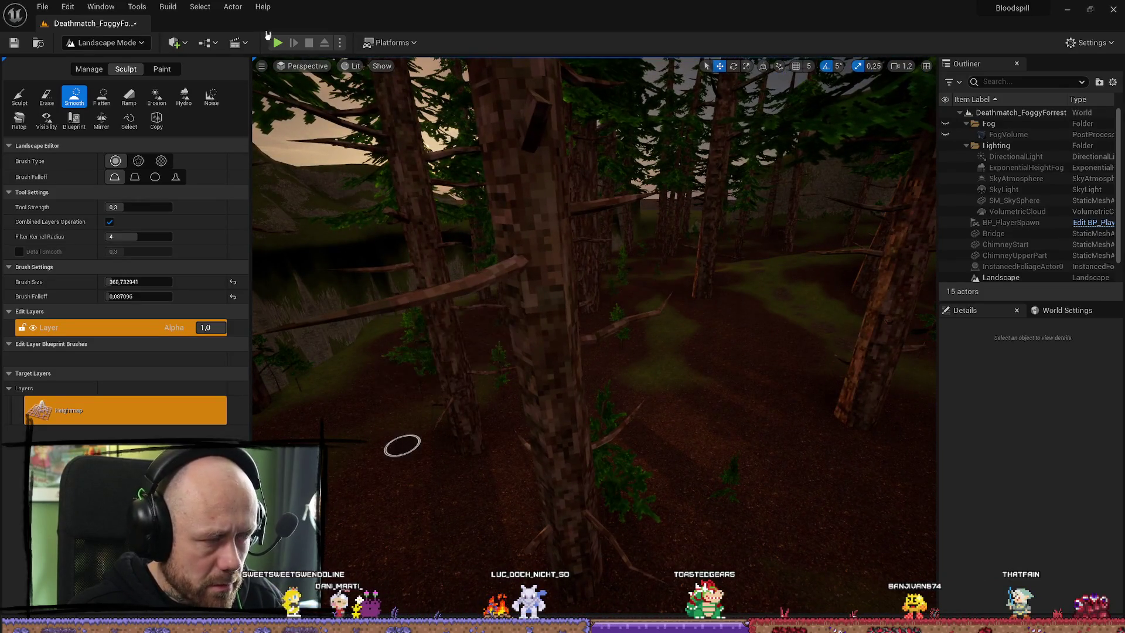
{"action": "key", "text": "alt+p"}
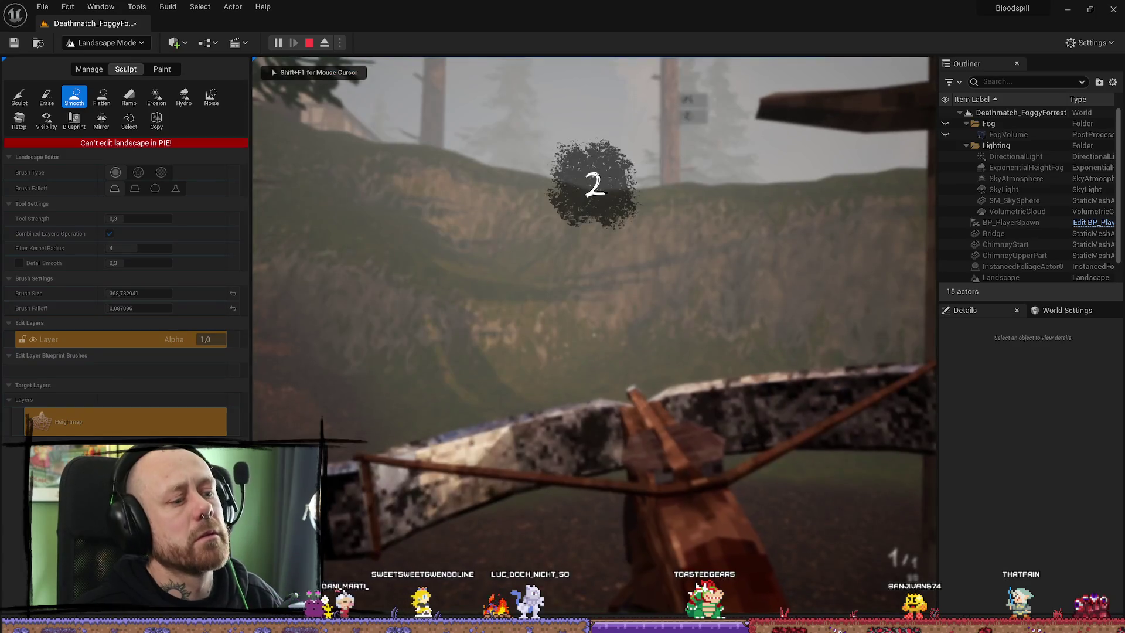
Walk forward through the foggy pines in the playtest, then stop it with Esc
{"action": "key", "text": "w"}
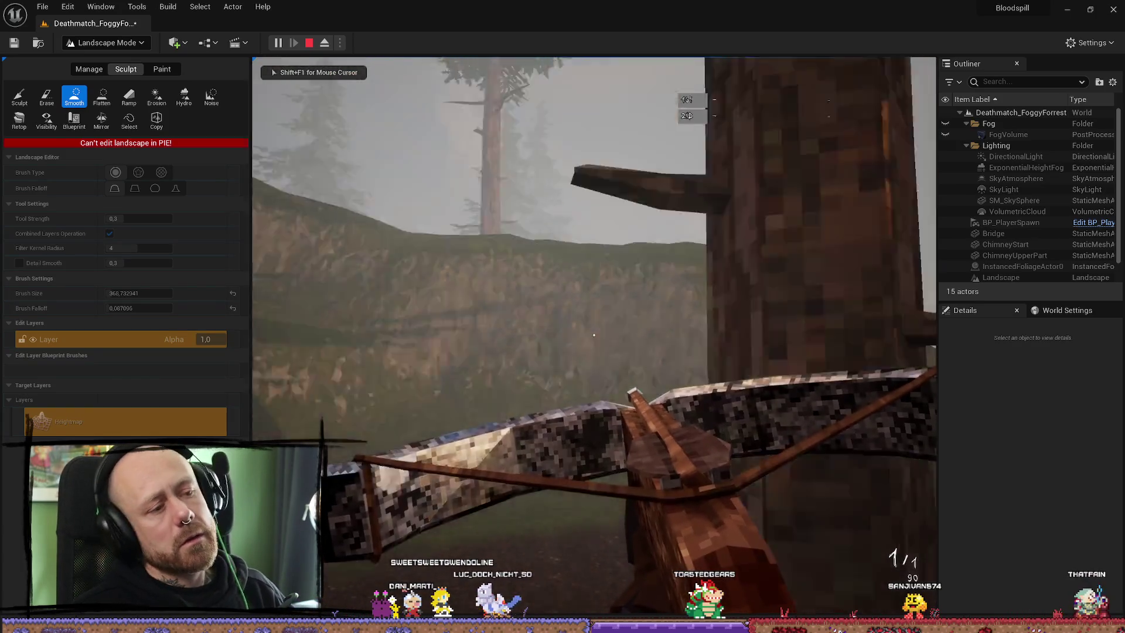
{"action": "key", "text": "w"}
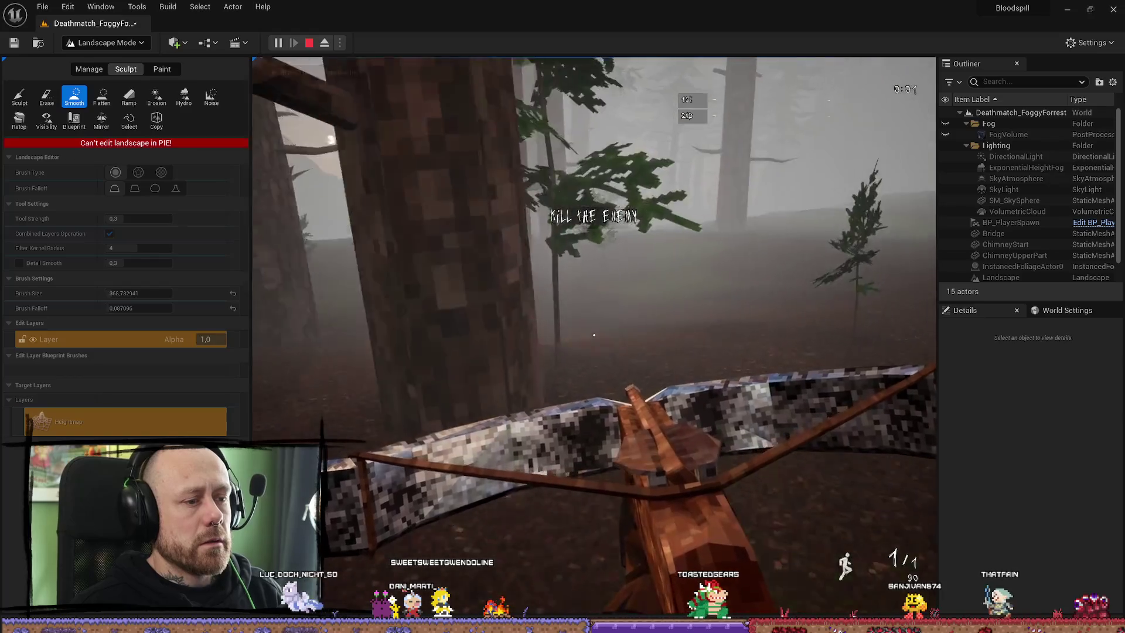
{"action": "key", "text": "w"}
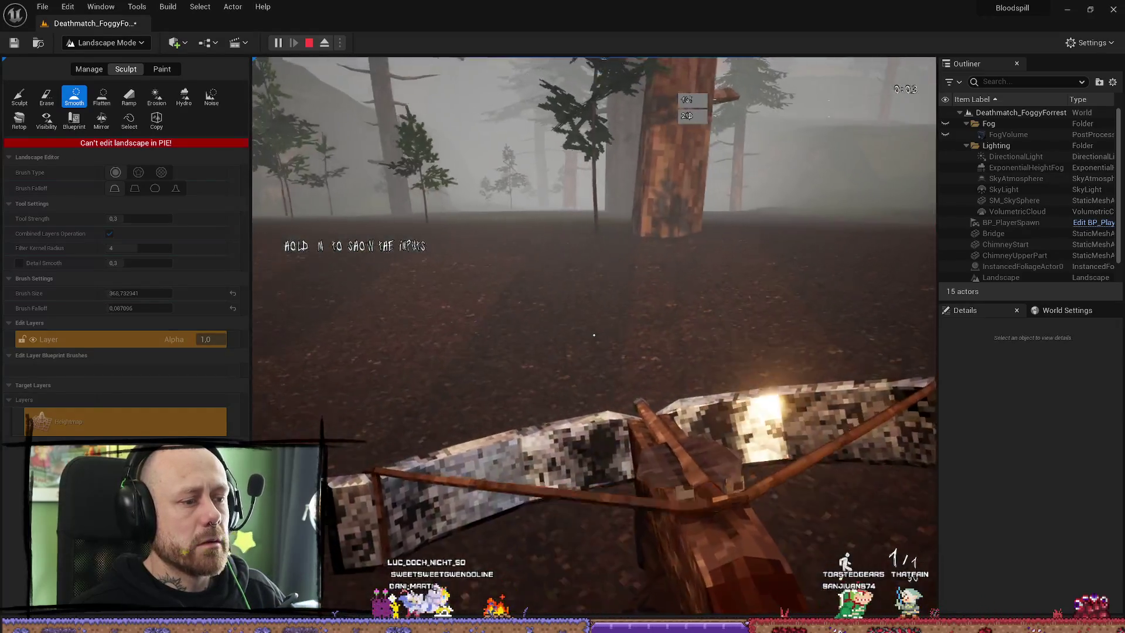
{"action": "key", "text": "w"}
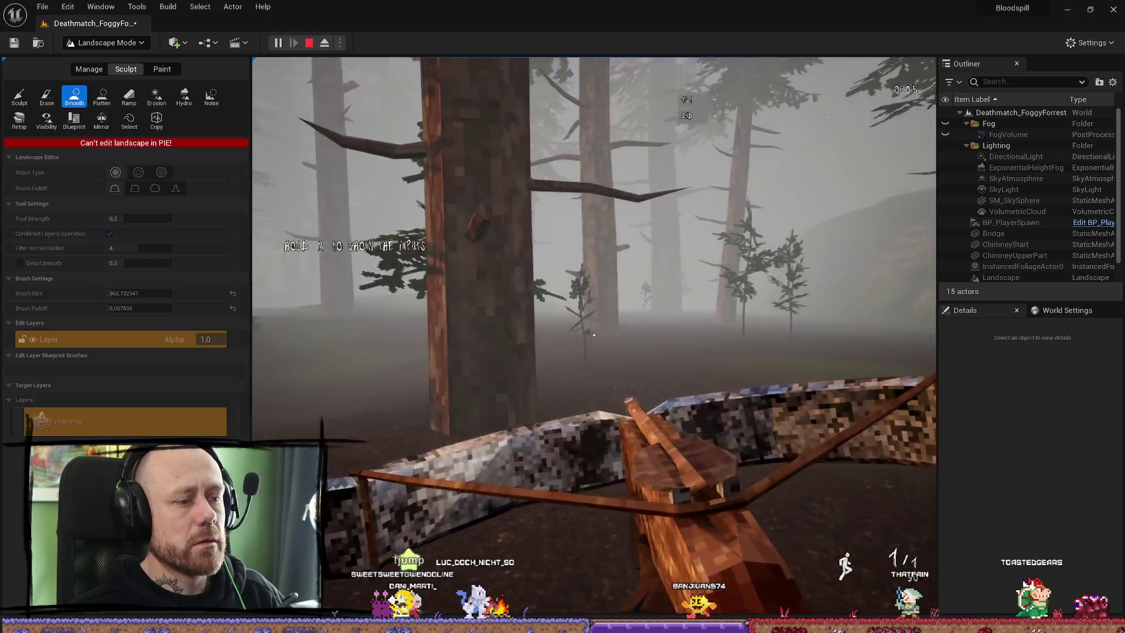
{"action": "key", "text": "w"}
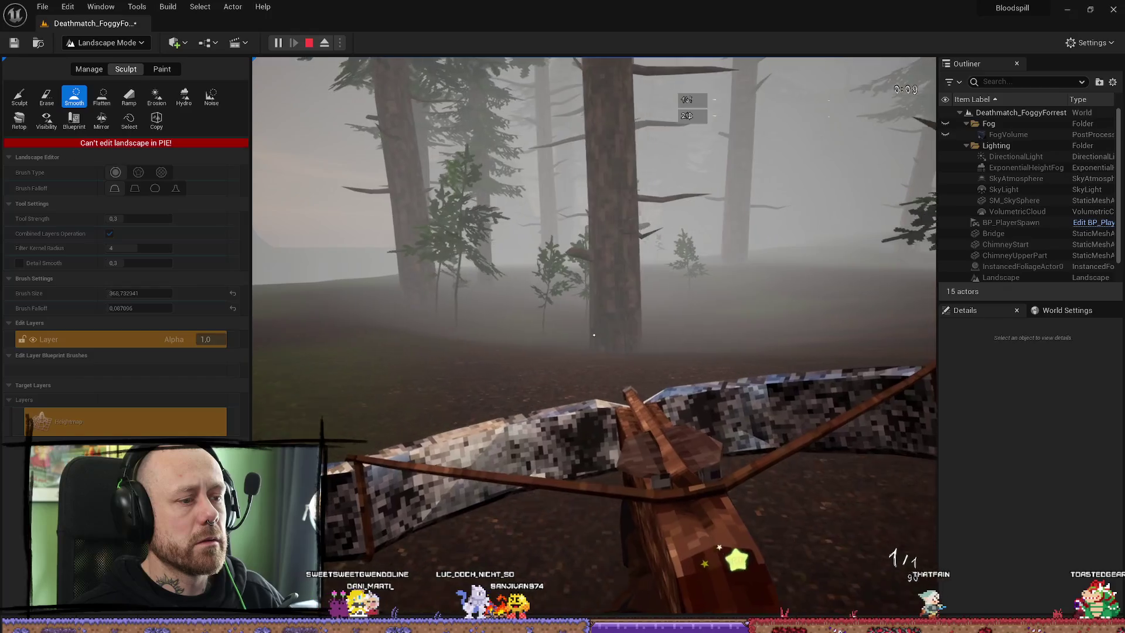
{"action": "key", "text": "Escape"}
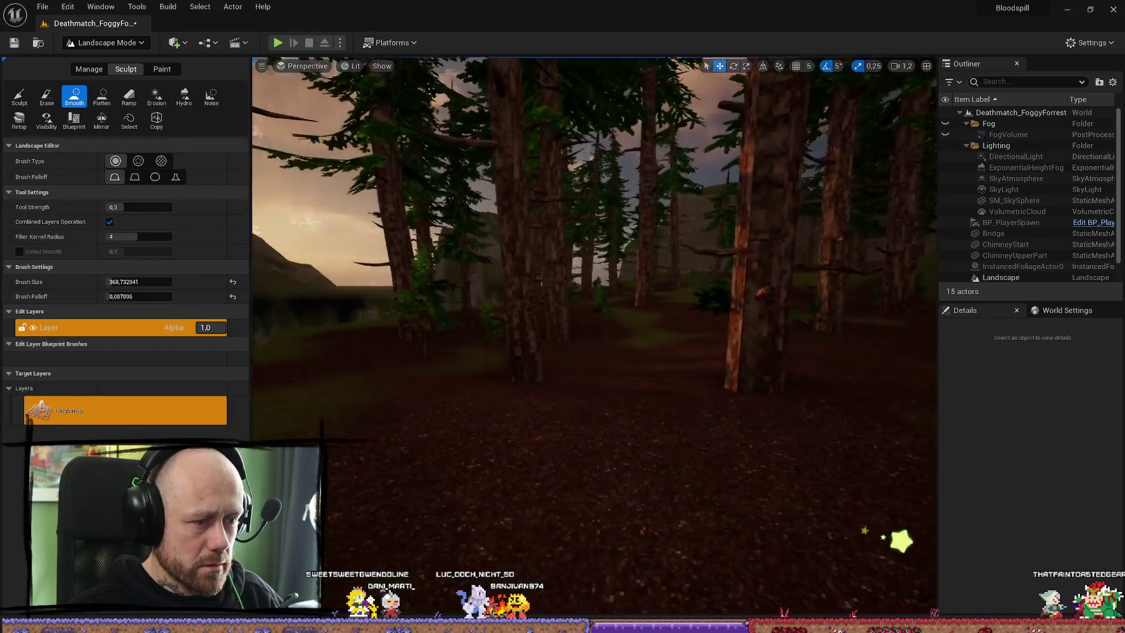
Lower the view onto the forest floor and switch from Sculpt back to the Smooth brush
{"action": "key", "text": "s"}
{"action": "scroll", "coordinate": [519, 382], "scroll_direction": "down", "scroll_amount": 2}
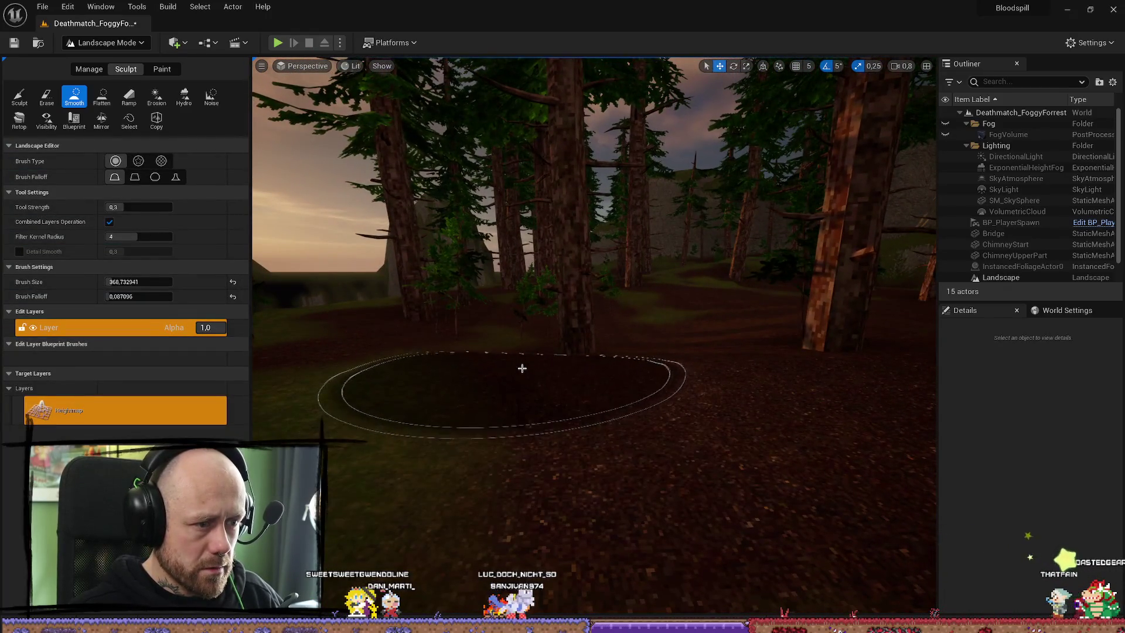
{"action": "left_click", "coordinate": [20, 97]}
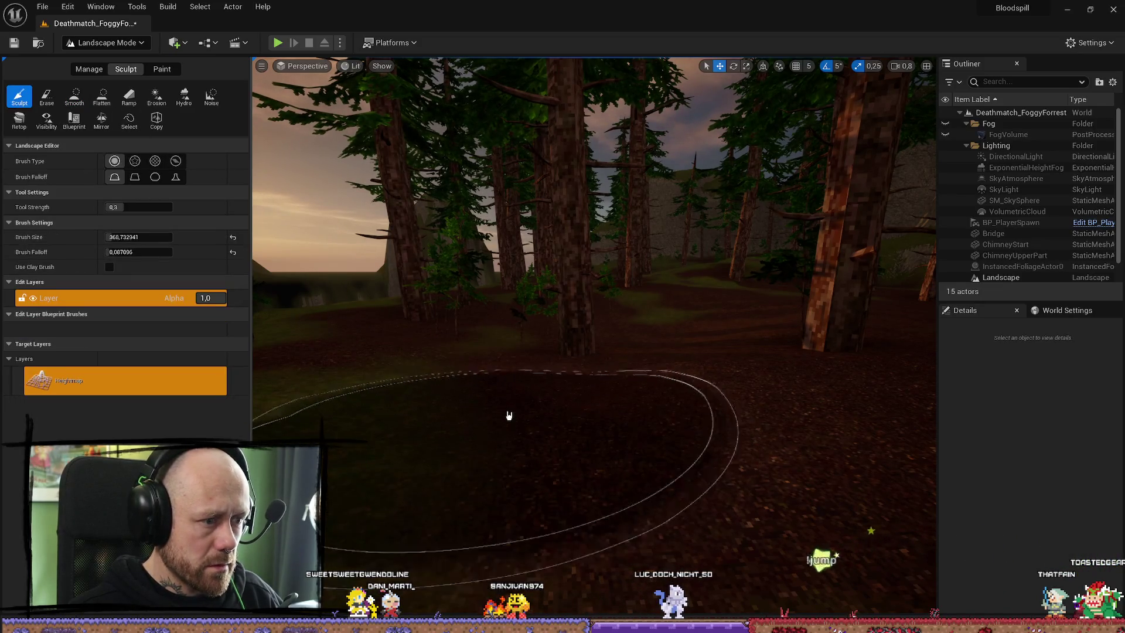
{"action": "left_click", "coordinate": [66, 101]}
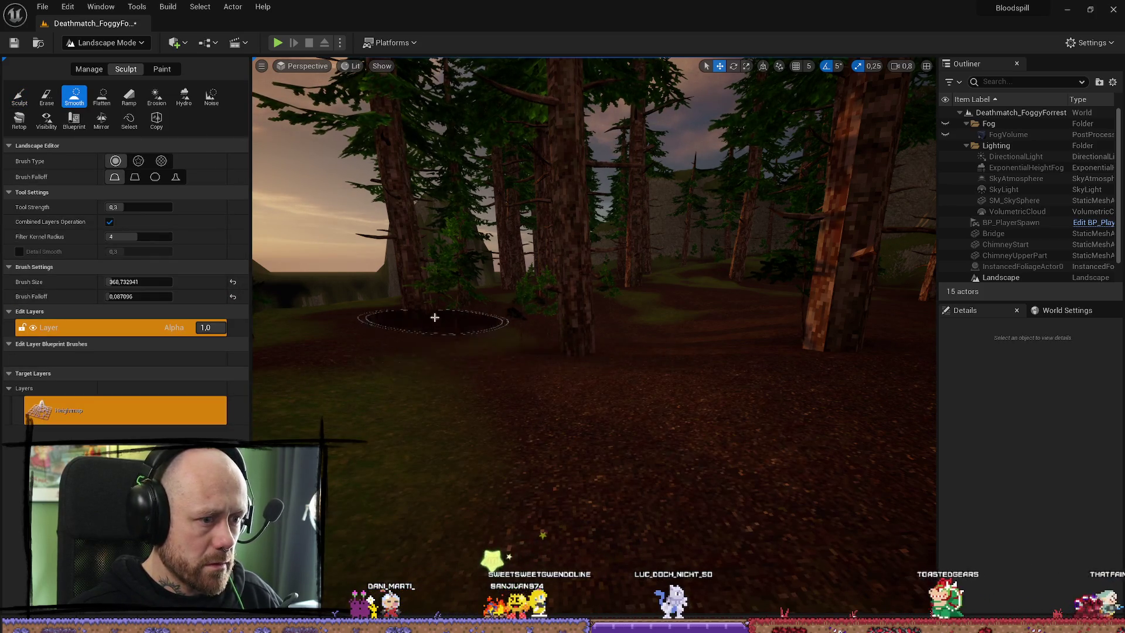
Run another fullscreen playtest, walking past the tree trunks before stopping with Esc
{"action": "left_click_drag", "start_coordinate": [588, 388], "coordinate": [360, 89]}
{"action": "left_click", "coordinate": [278, 44]}
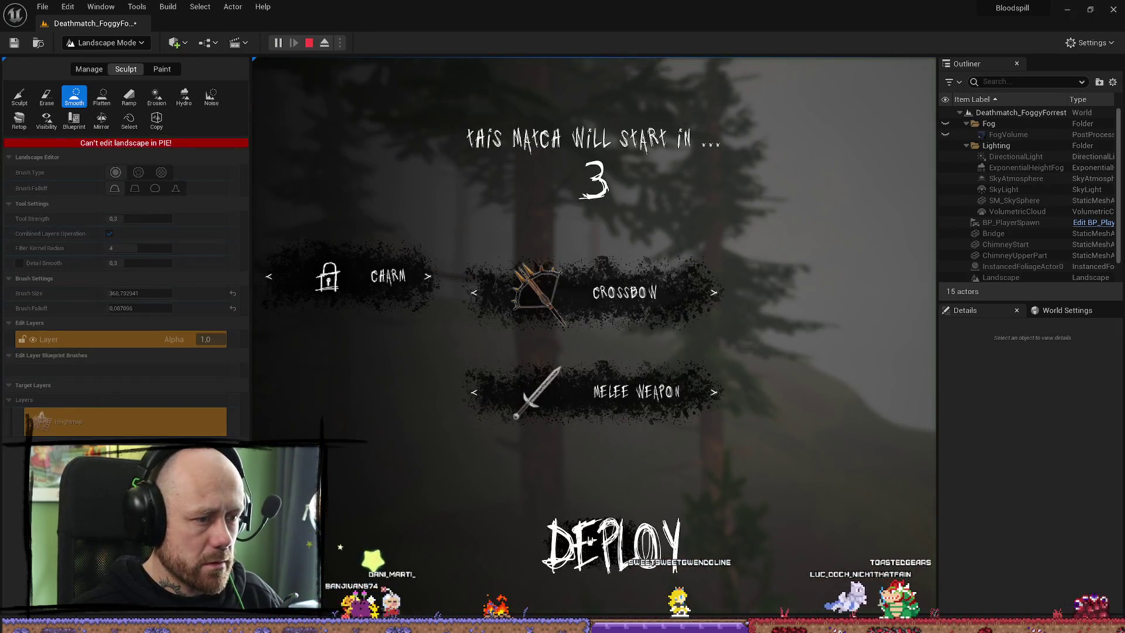
{"action": "key", "text": "F11"}
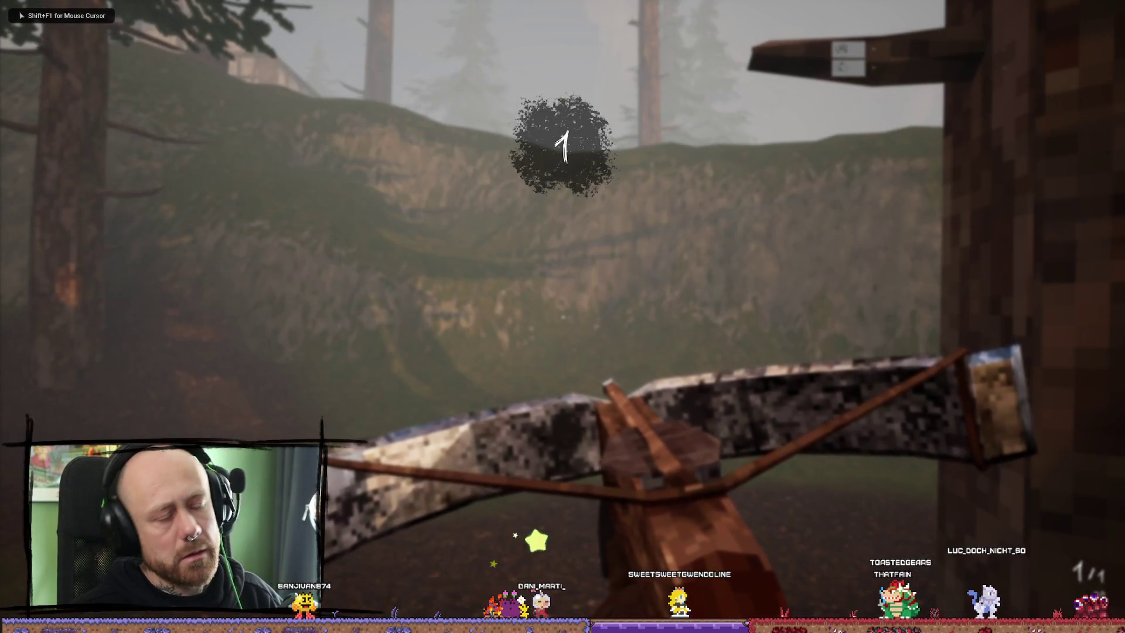
{"action": "key", "text": "w"}
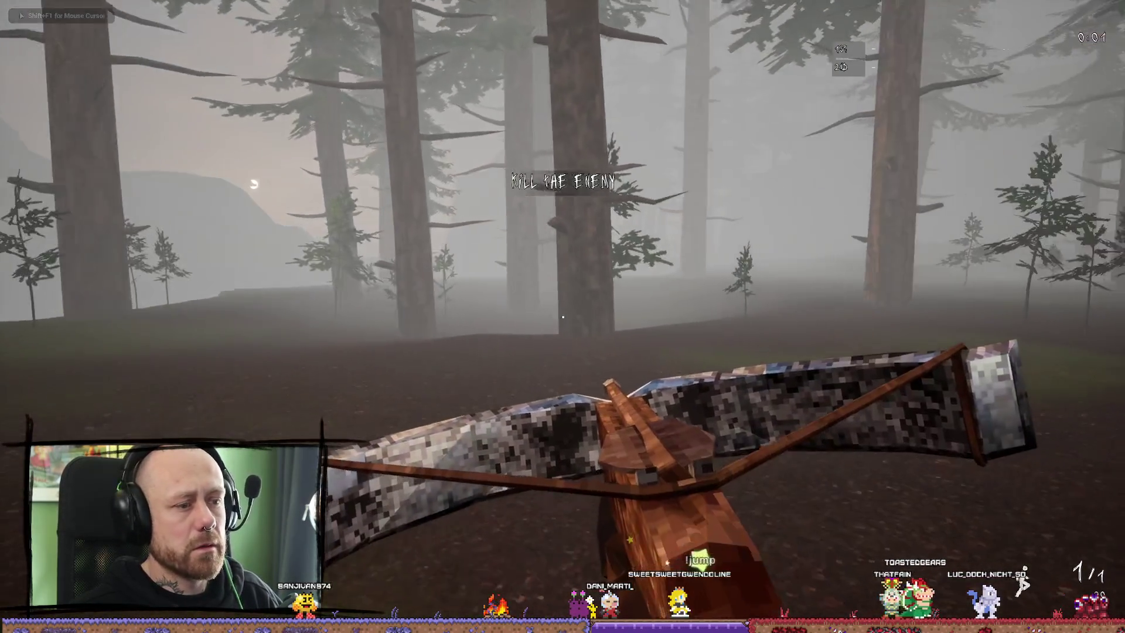
{"action": "key", "text": "w"}
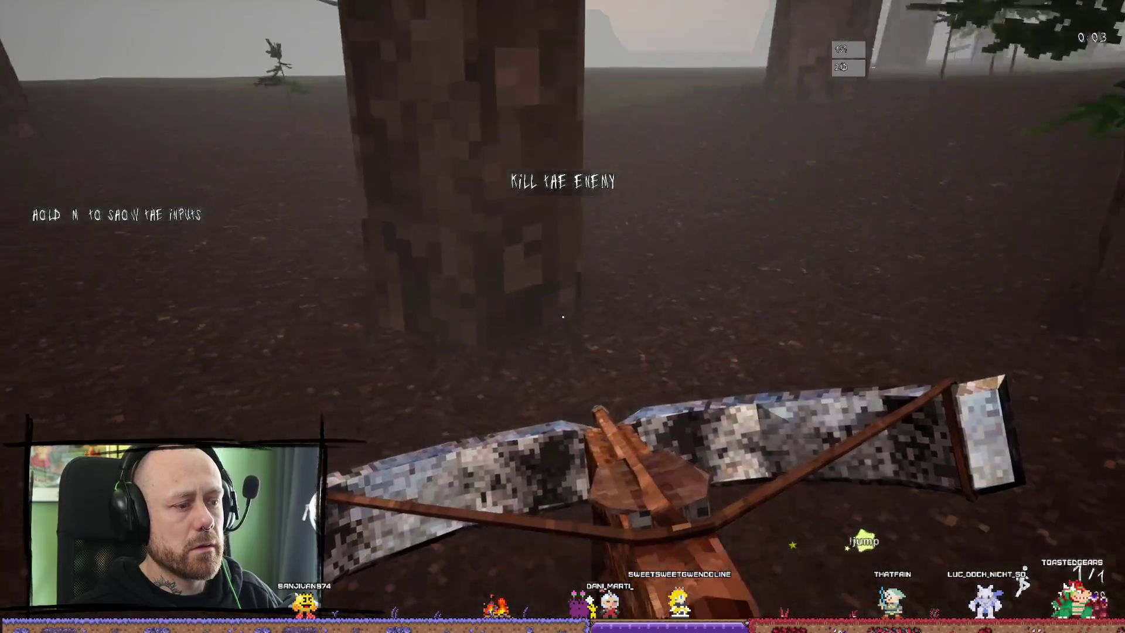
{"action": "key", "text": "w"}
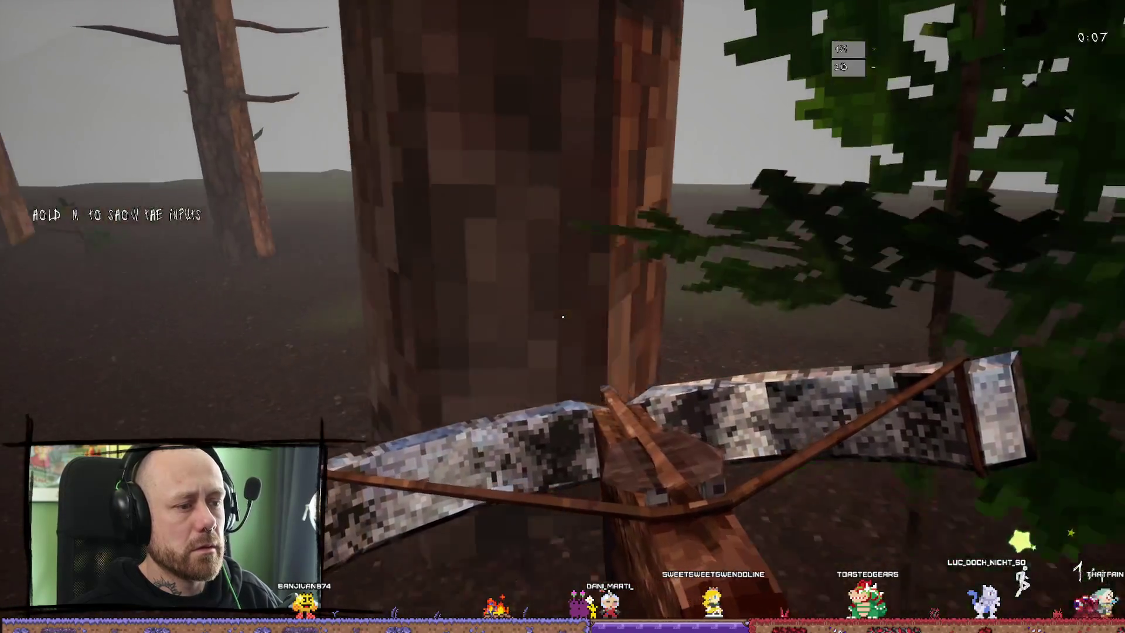
{"action": "key", "text": "Escape"}
{"action": "scroll", "coordinate": [592, 396], "scroll_direction": "down", "scroll_amount": 5}
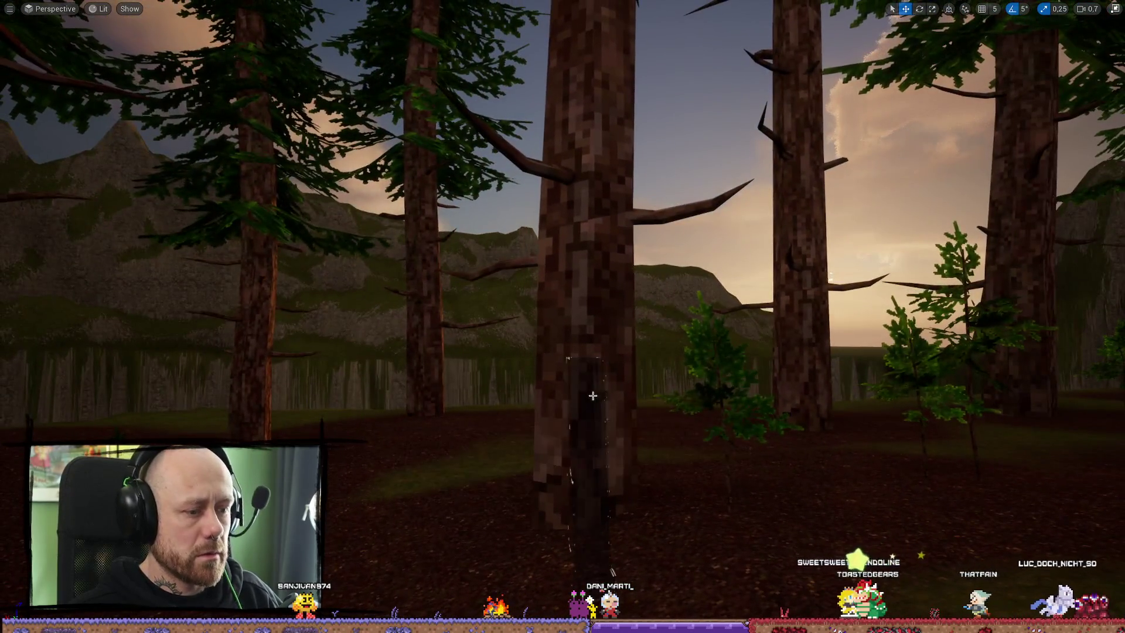
Run a quick Alt+P playtest, look over the trees and rock walls, then restore the full editor layout
{"action": "key", "text": "w"}
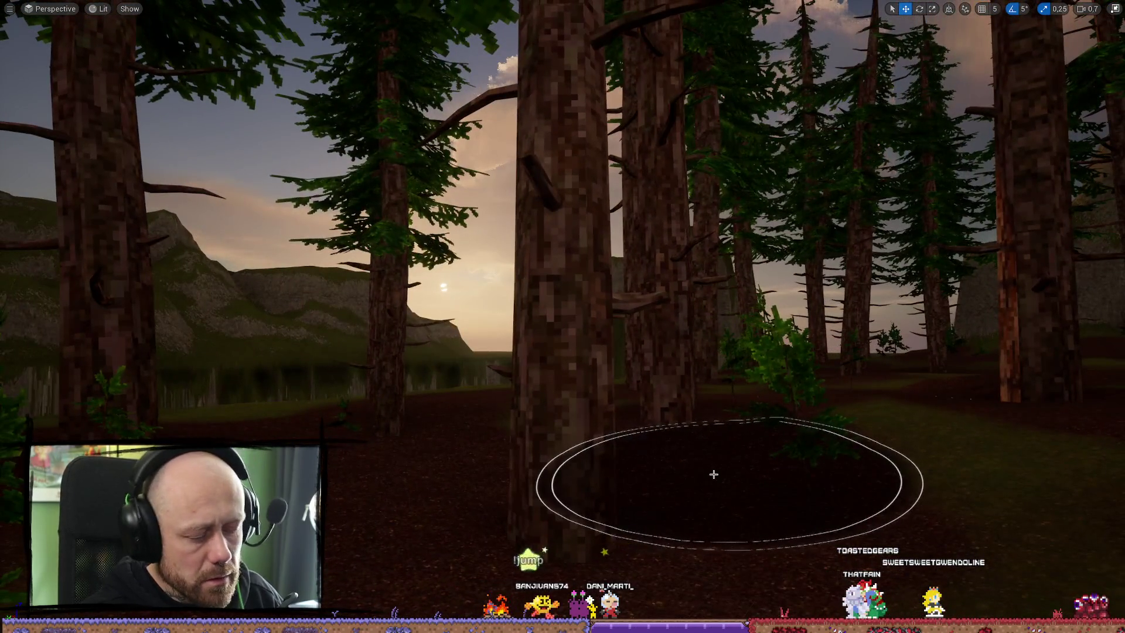
{"action": "key", "text": "alt+p"}
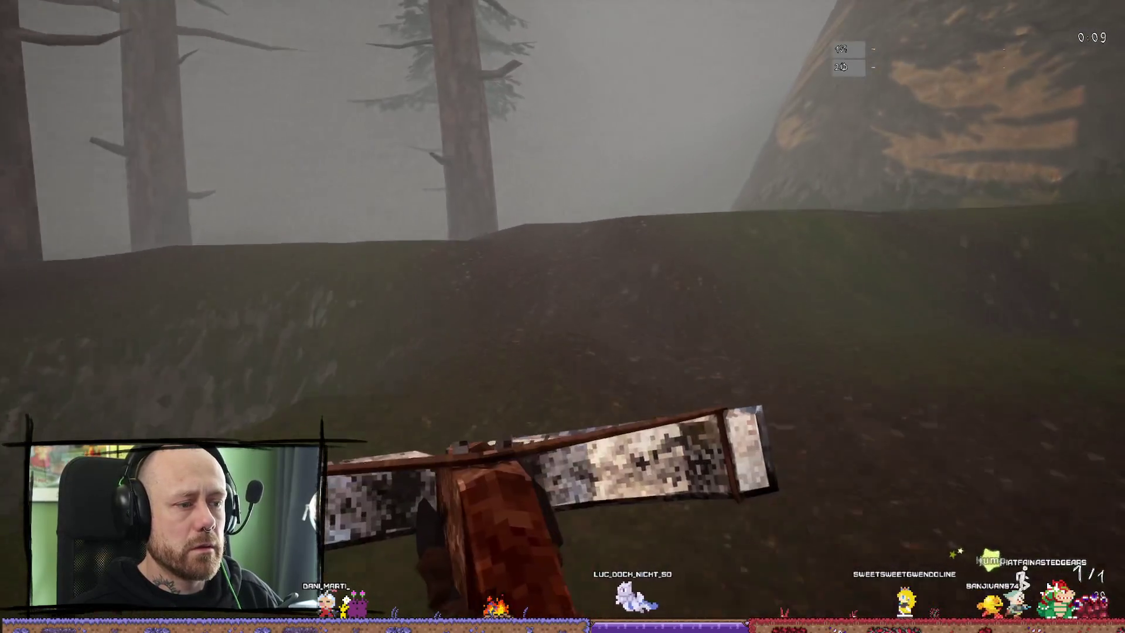
{"action": "key", "text": "Escape"}
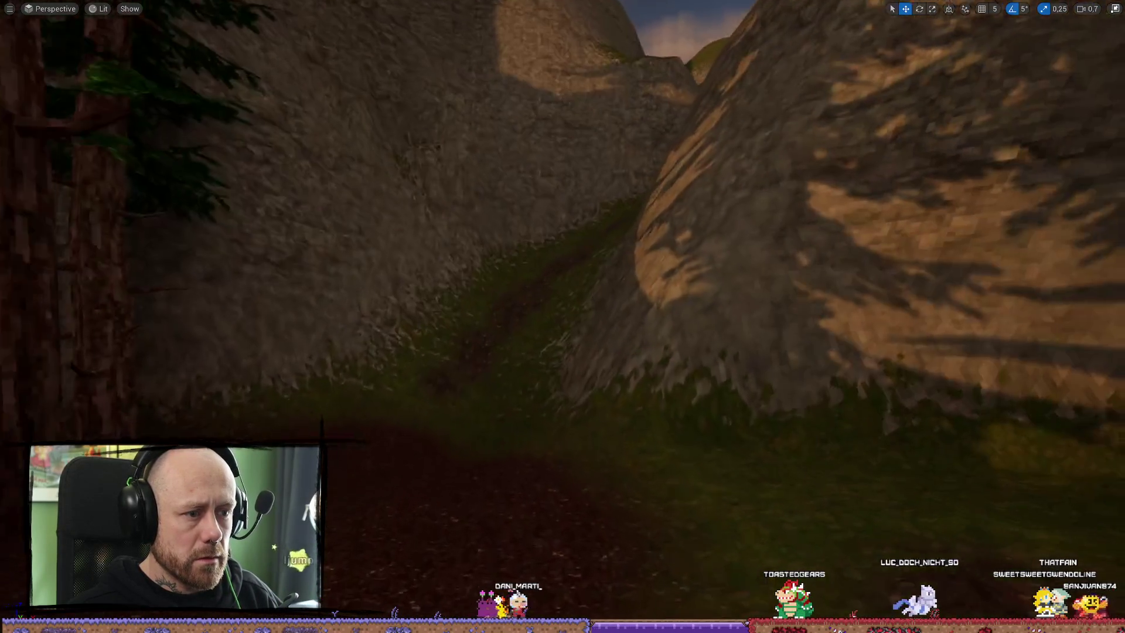
{"action": "scroll", "coordinate": [562, 317], "scroll_direction": "down", "scroll_amount": 5}
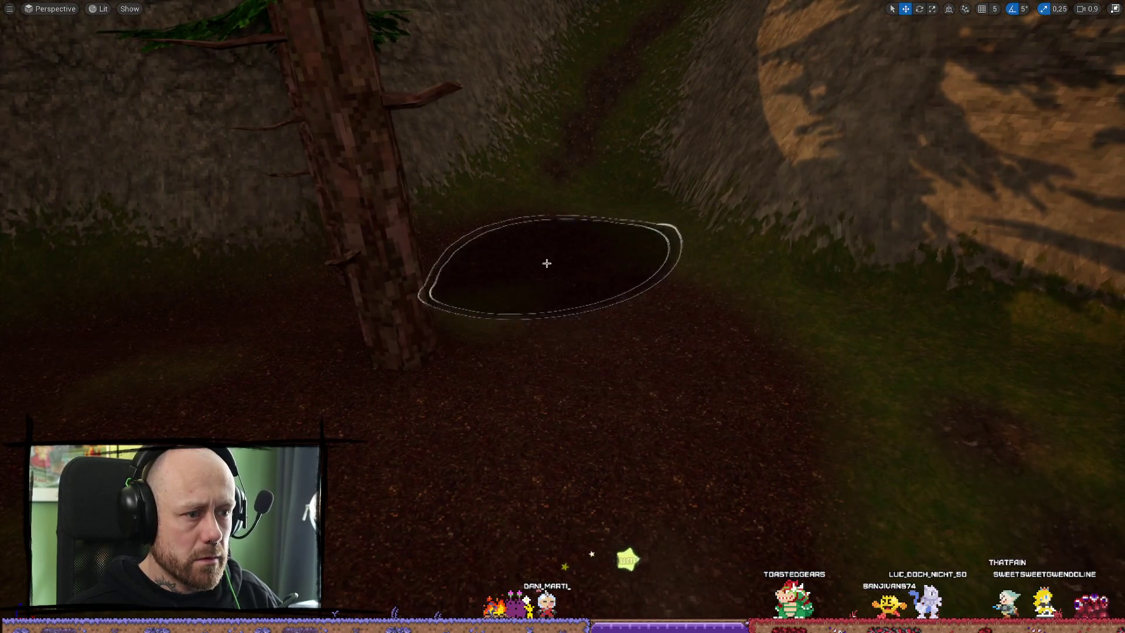
{"action": "left_click_drag", "start_coordinate": [620, 381], "coordinate": [598, 364]}
{"action": "left_click_drag", "start_coordinate": [564, 323], "coordinate": [564, 324]}
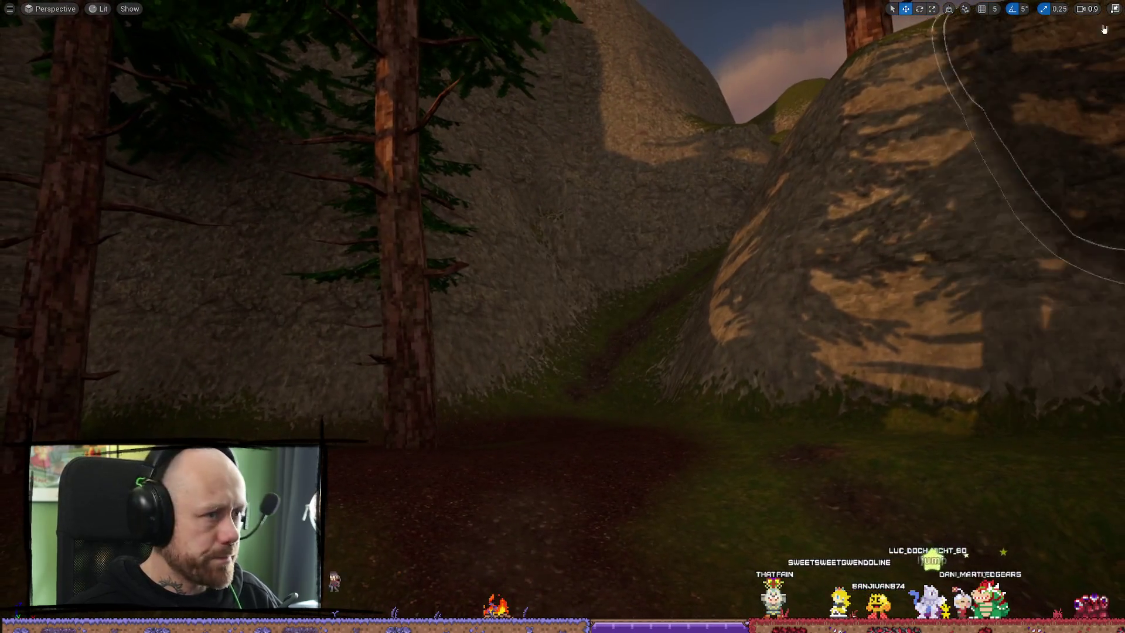
{"action": "left_click", "coordinate": [1114, 8]}
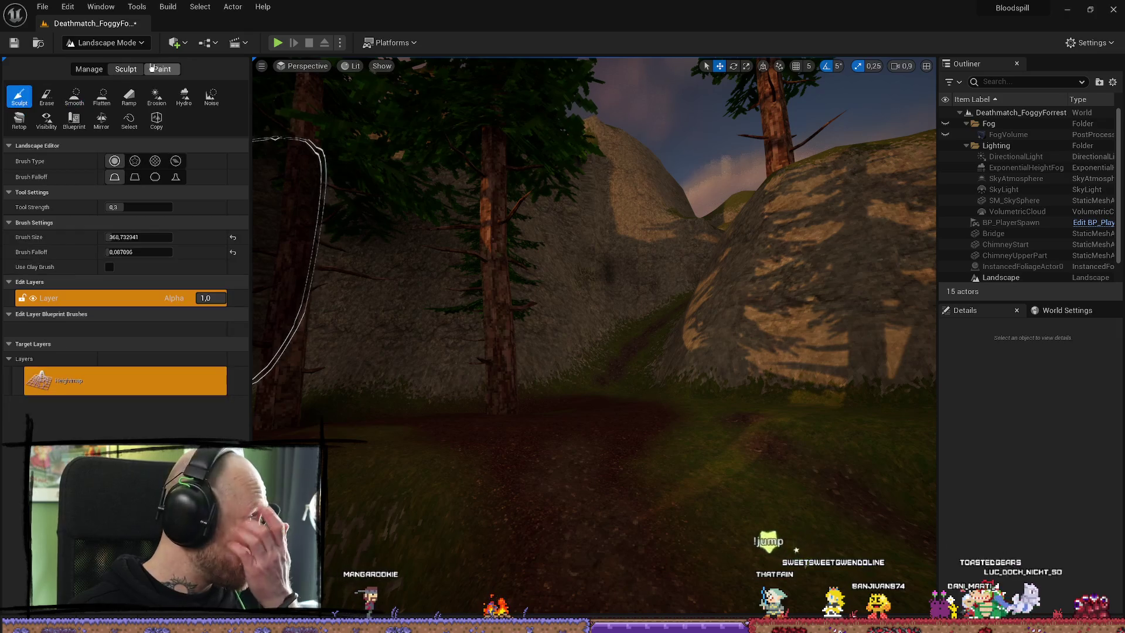
Shrink the brush to about 210 and smooth along the dirt path
{"action": "left_click_drag", "start_coordinate": [144, 238], "coordinate": [136, 245]}
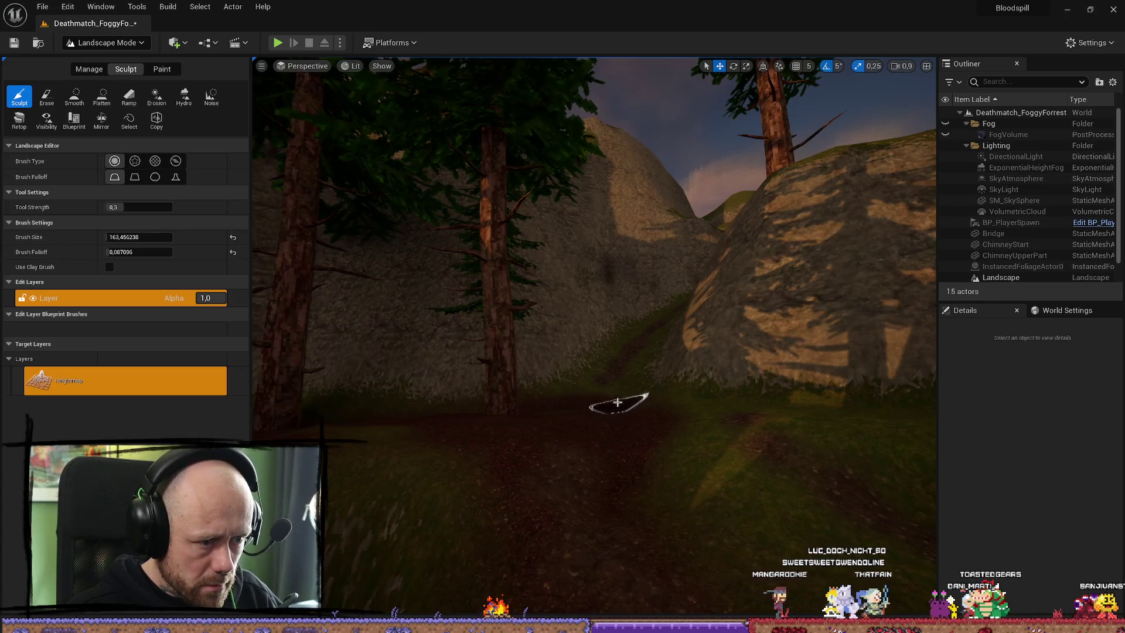
{"action": "left_click", "coordinate": [74, 97]}
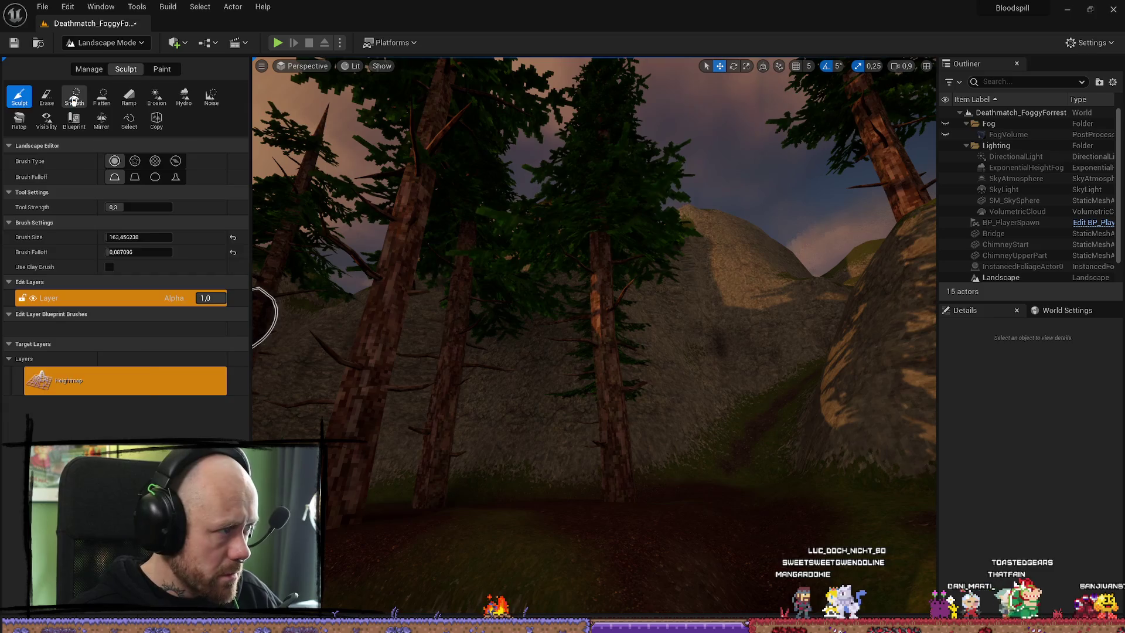
{"action": "left_click_drag", "start_coordinate": [745, 485], "coordinate": [742, 453]}
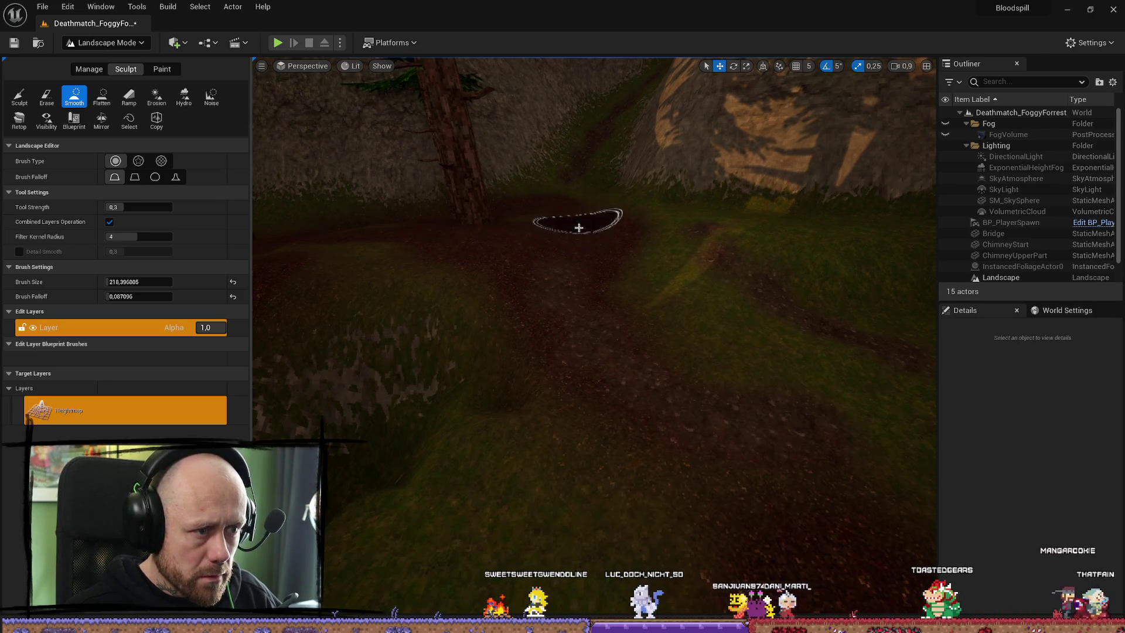
{"action": "scroll", "coordinate": [578, 221], "scroll_direction": "up", "scroll_amount": 2}
{"action": "scroll", "coordinate": [595, 293], "scroll_direction": "down", "scroll_amount": 1}
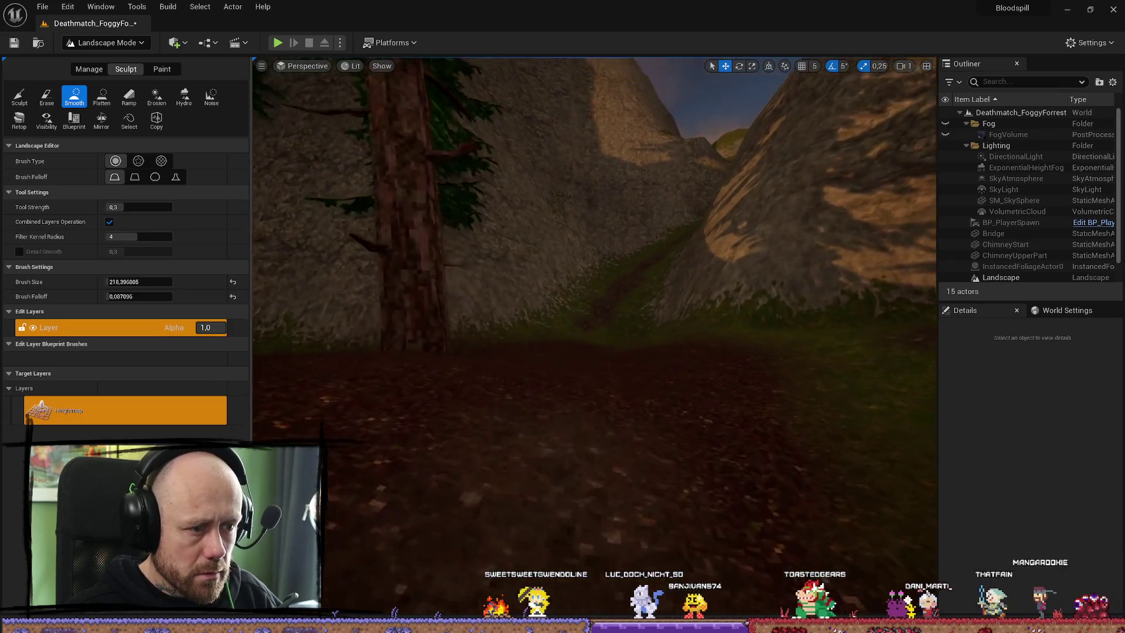
{"action": "scroll", "coordinate": [639, 344], "scroll_direction": "up", "scroll_amount": 3}
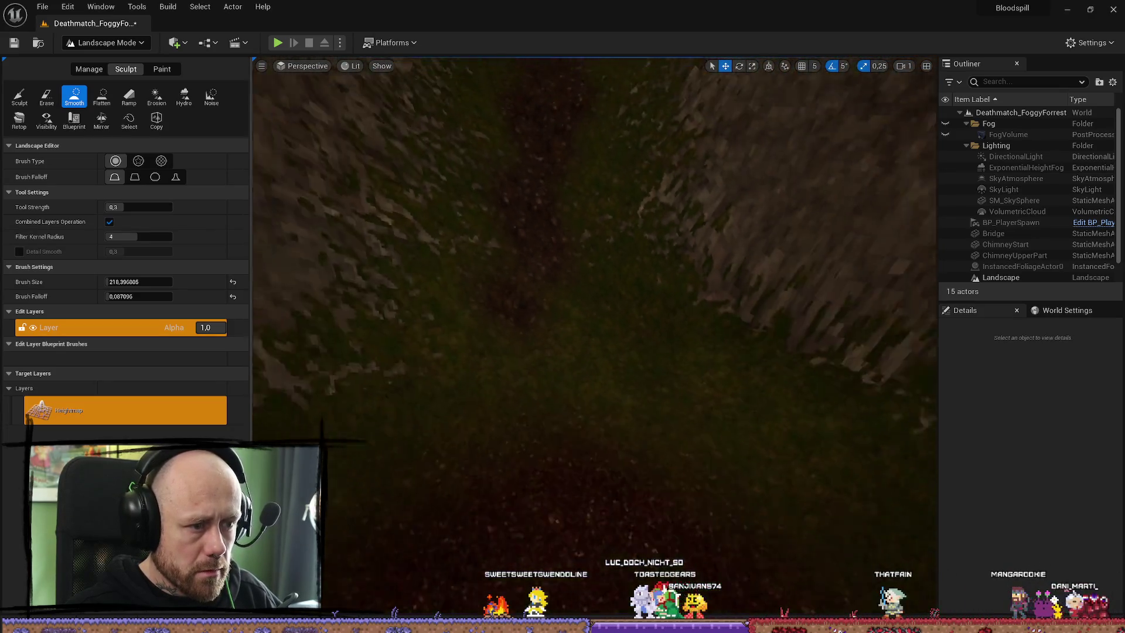
{"action": "left_click_drag", "start_coordinate": [677, 299], "coordinate": [674, 176]}
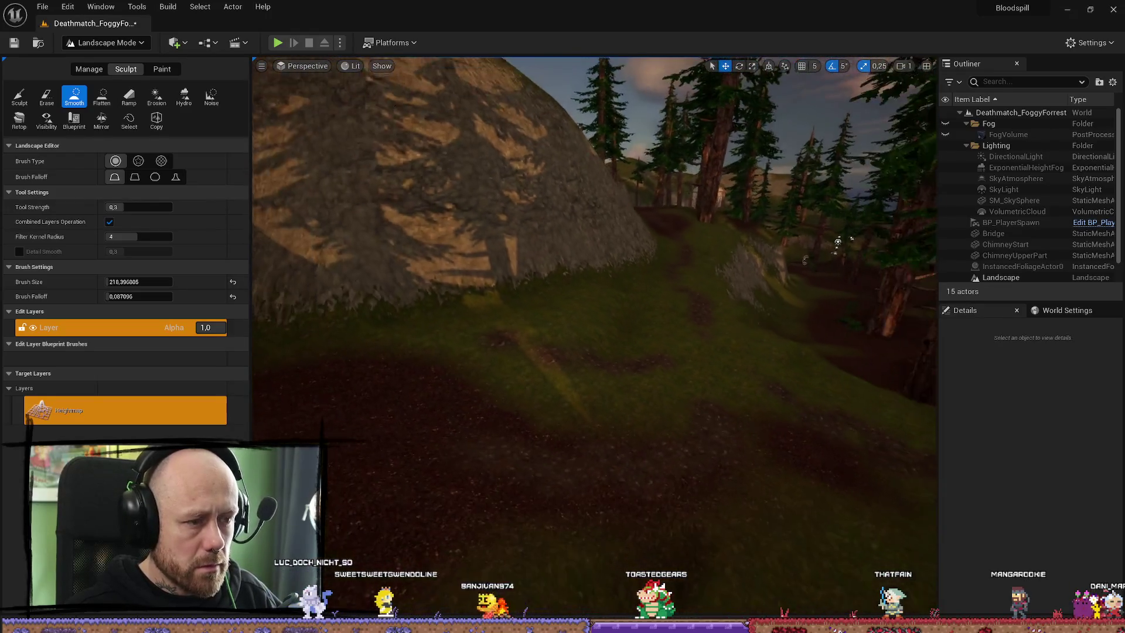
Move on through the forest toward the trees, then switch back to Selection mode
{"action": "left_click_drag", "start_coordinate": [288, 311], "coordinate": [620, 326]}
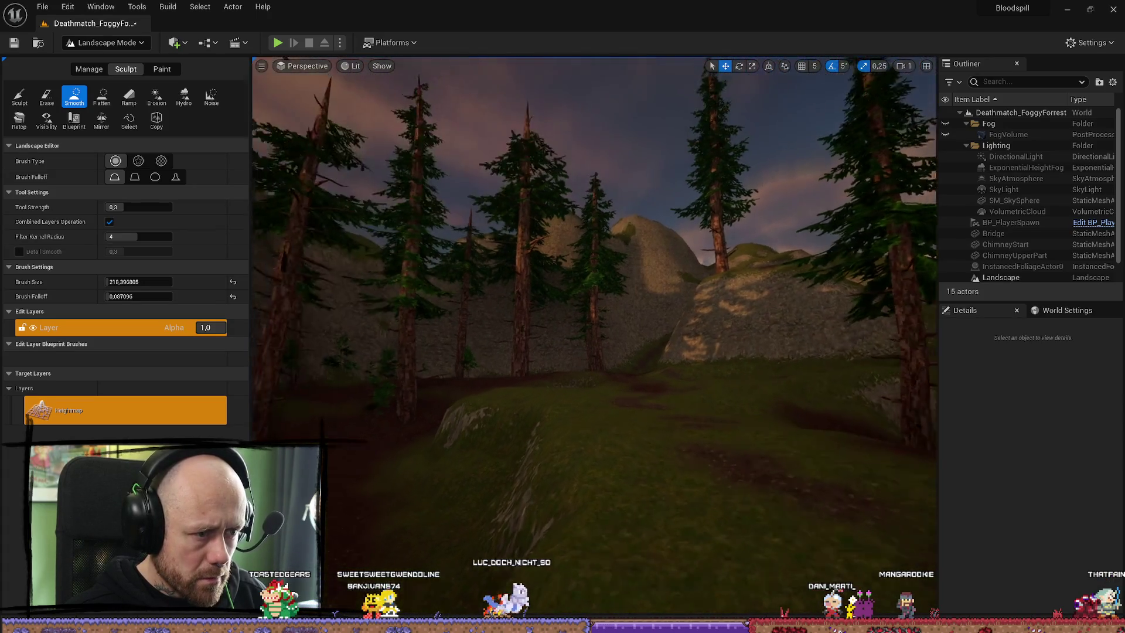
{"action": "mouse_move", "coordinate": [597, 392]}
{"action": "left_mouse_down"}
{"action": "mouse_move", "coordinate": [830, 343]}
{"action": "mouse_move", "coordinate": [528, 424]}
{"action": "left_mouse_up"}
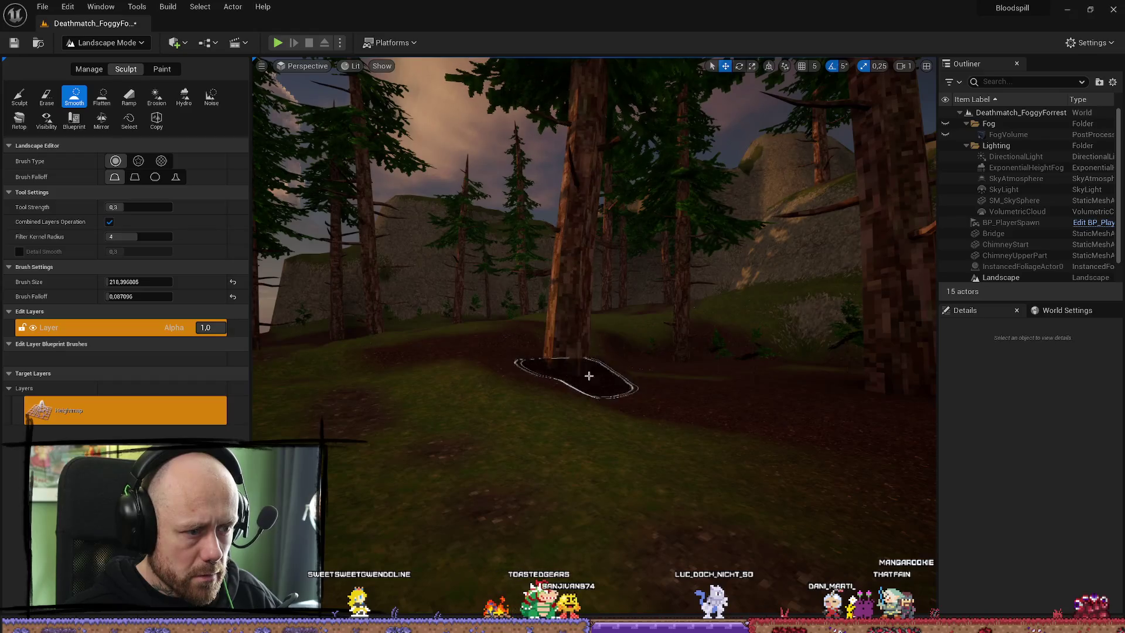
{"action": "mouse_move", "coordinate": [582, 390]}
{"action": "left_mouse_down"}
{"action": "mouse_move", "coordinate": [567, 460]}
{"action": "mouse_move", "coordinate": [594, 406]}
{"action": "mouse_move", "coordinate": [934, 337]}
{"action": "mouse_move", "coordinate": [690, 329]}
{"action": "left_mouse_up"}
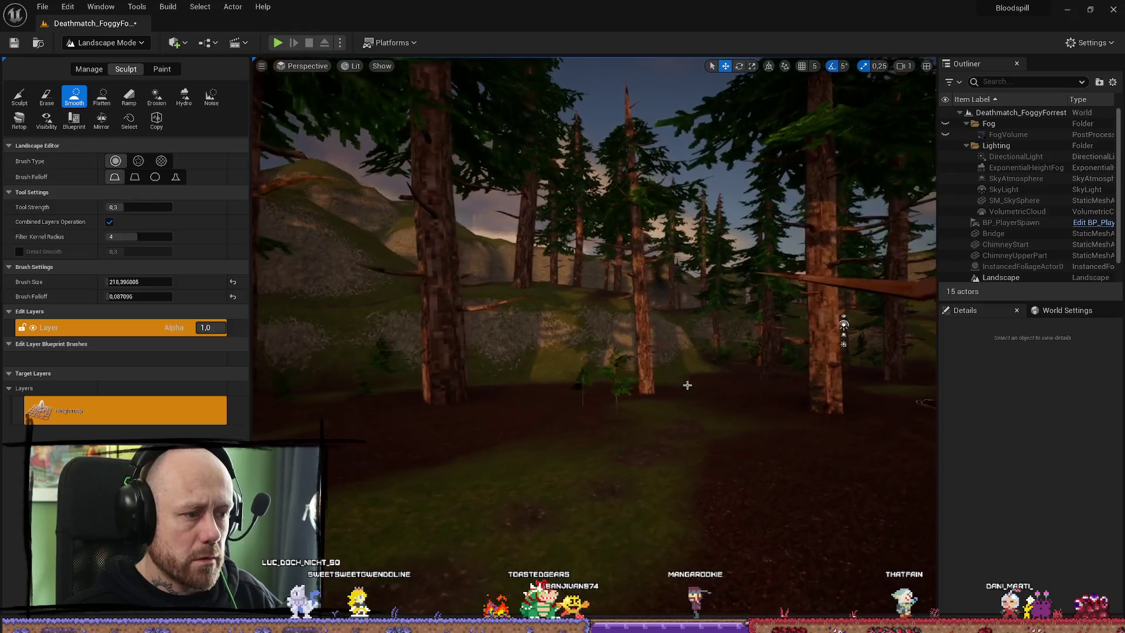
{"action": "left_click", "coordinate": [106, 42]}
{"action": "left_click", "coordinate": [119, 59]}
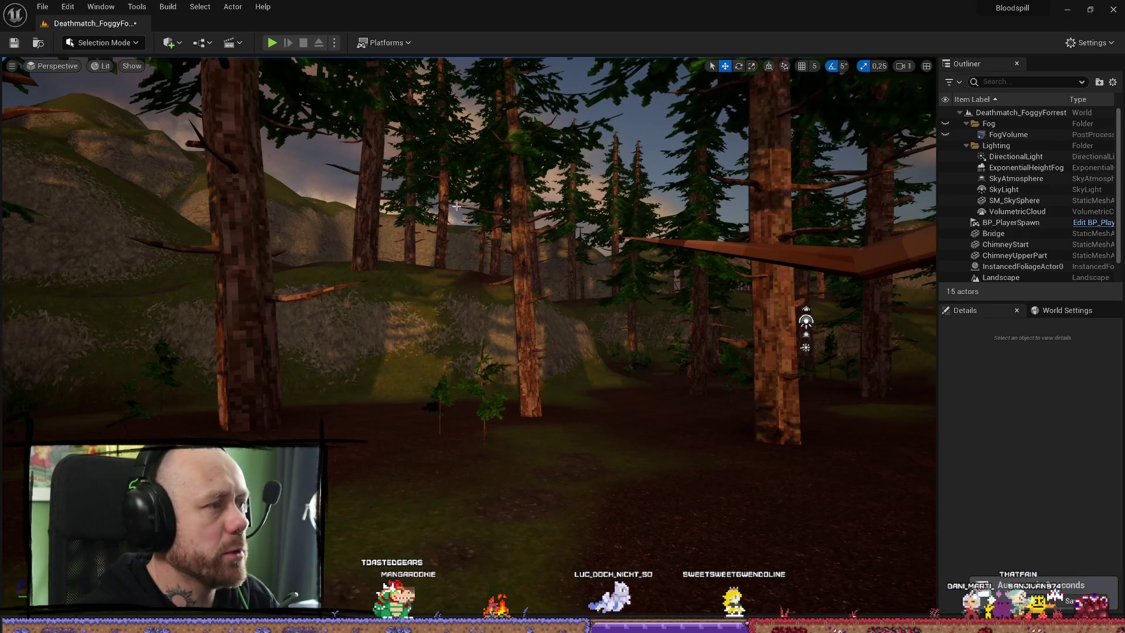
Make the Fog folder visible again, then select the foliage trees and sky sphere in the foggy forest
{"action": "left_click_drag", "start_coordinate": [464, 211], "coordinate": [523, 176]}
{"action": "left_click", "coordinate": [945, 123]}
{"action": "mouse_move", "coordinate": [645, 235]}
{"action": "left_mouse_down"}
{"action": "mouse_move", "coordinate": [539, 264]}
{"action": "mouse_move", "coordinate": [674, 246]}
{"action": "mouse_move", "coordinate": [580, 269]}
{"action": "mouse_move", "coordinate": [592, 257]}
{"action": "mouse_move", "coordinate": [574, 249]}
{"action": "mouse_move", "coordinate": [574, 272]}
{"action": "mouse_move", "coordinate": [627, 273]}
{"action": "mouse_move", "coordinate": [644, 258]}
{"action": "mouse_move", "coordinate": [695, 162]}
{"action": "mouse_move", "coordinate": [686, 164]}
{"action": "left_mouse_up"}
{"action": "left_click", "coordinate": [695, 162]}
{"action": "left_click", "coordinate": [686, 164]}
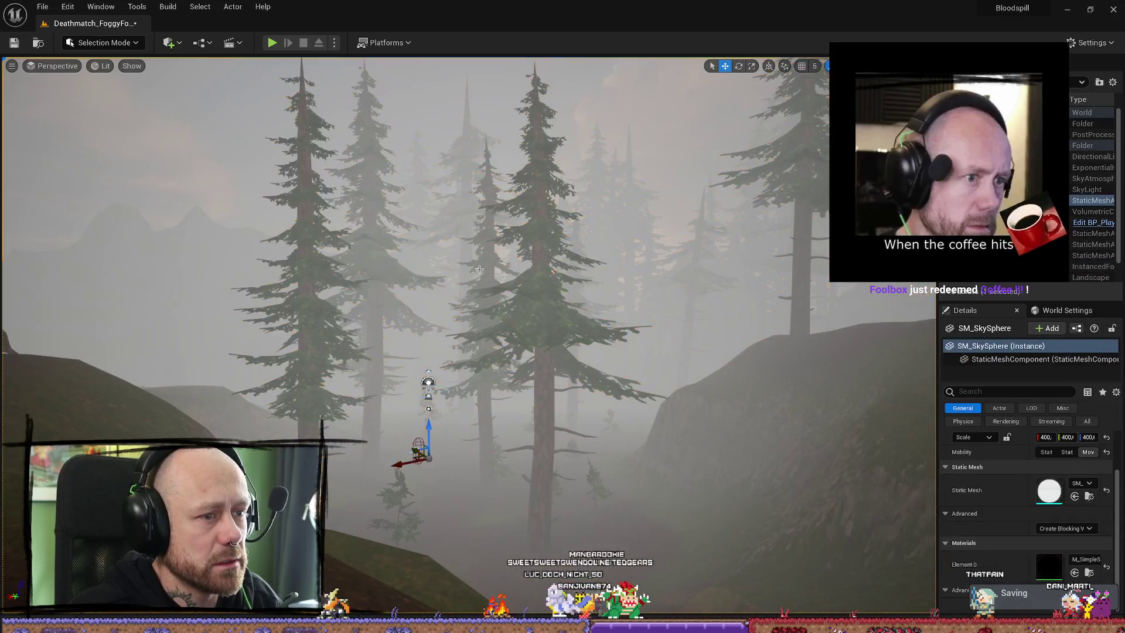
{"action": "left_click_drag", "start_coordinate": [200, 331], "coordinate": [222, 331]}
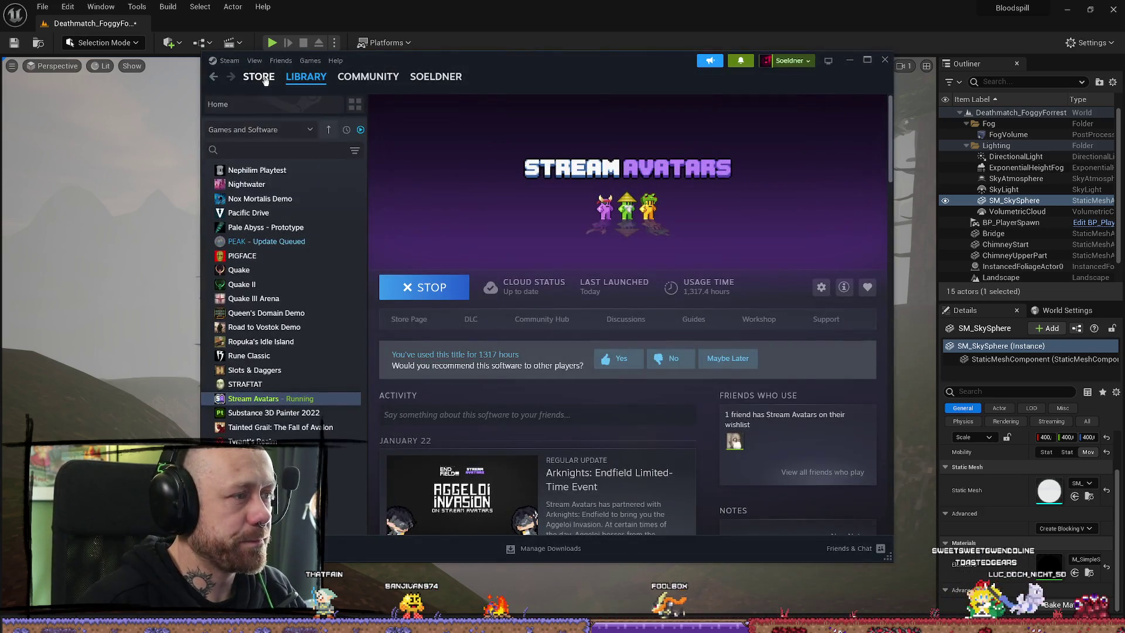
Alt+Tab away from the Steam library window
{"action": "key", "text": "alt+Tab"}
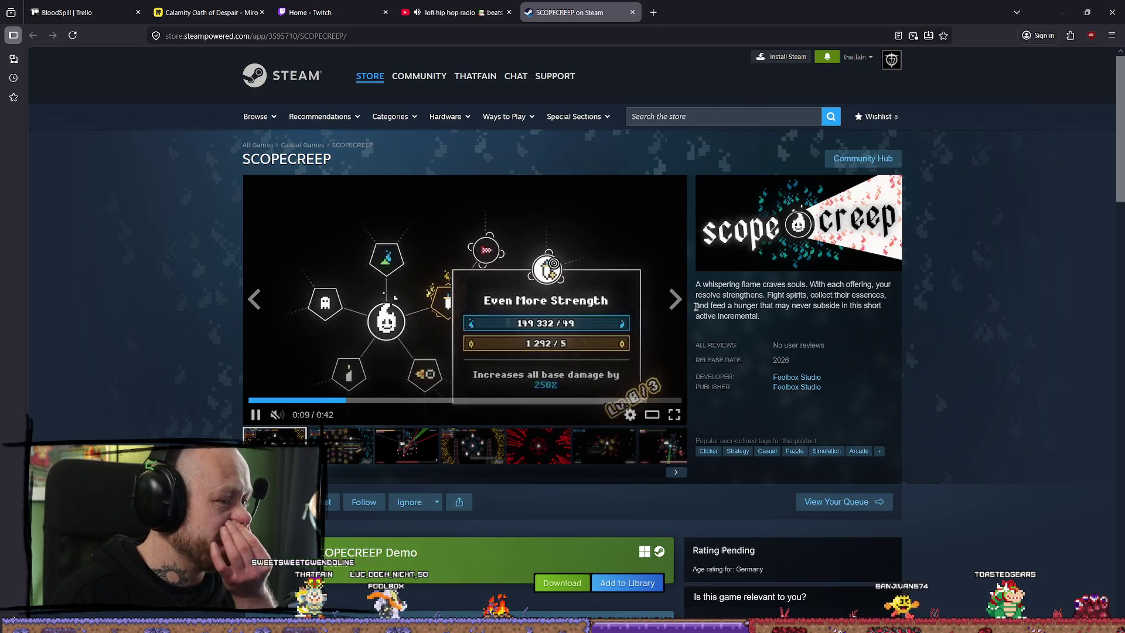
Scroll down and back up the SCOPECREEP store page, then return to the Unreal Editor
{"action": "scroll", "coordinate": [504, 241], "scroll_direction": "down", "scroll_amount": 10}
{"action": "scroll", "coordinate": [505, 241], "scroll_direction": "up", "scroll_amount": 10}
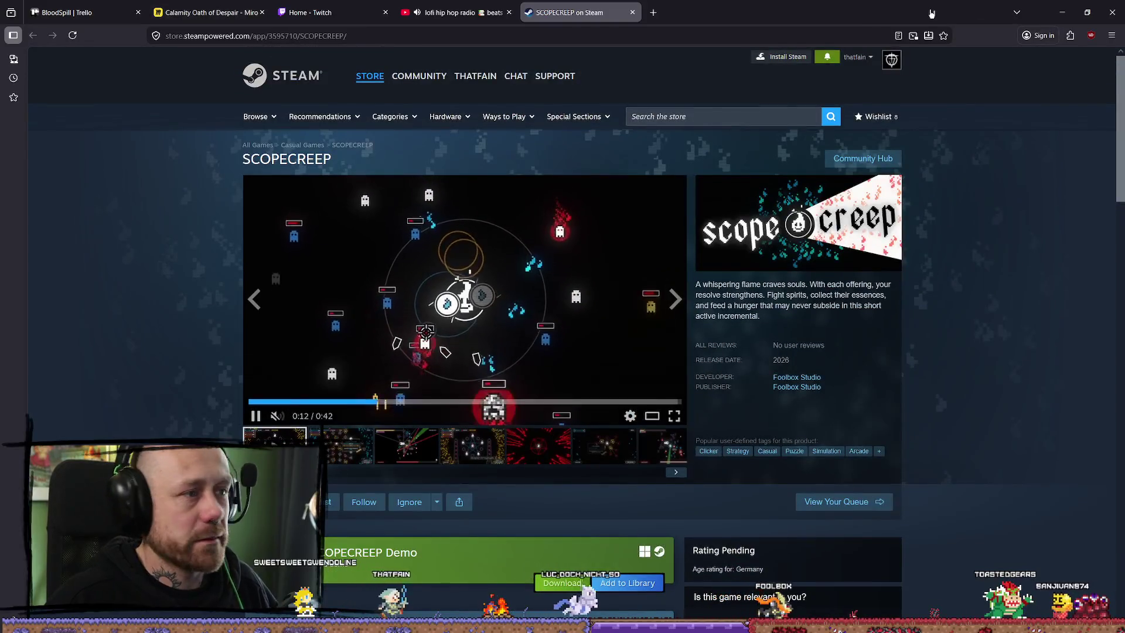
{"action": "key", "text": "alt+Tab"}
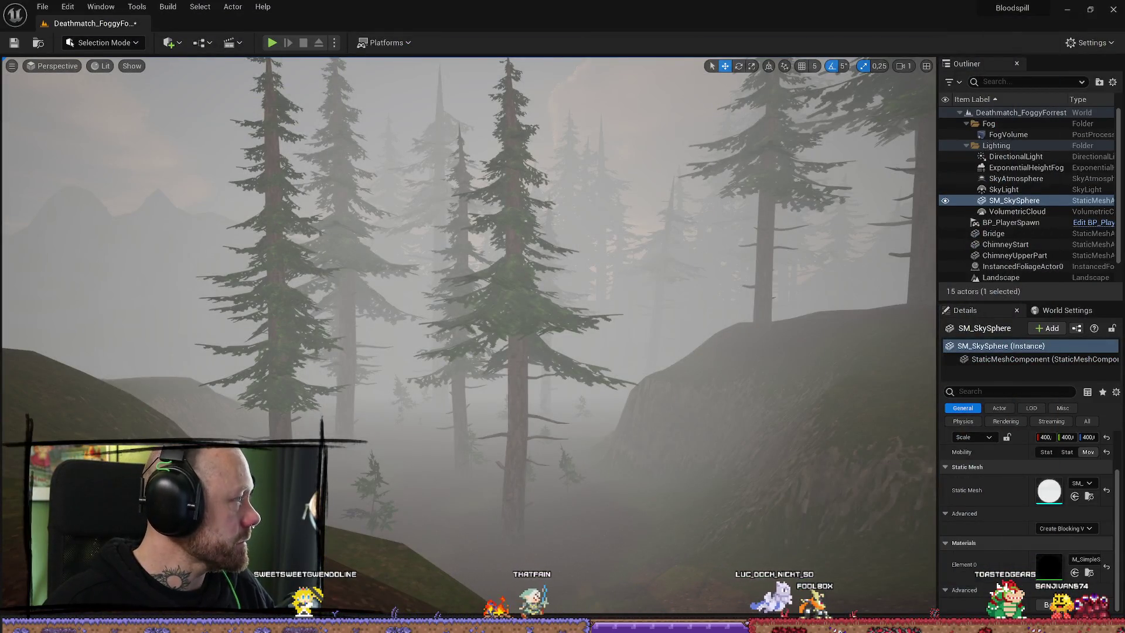
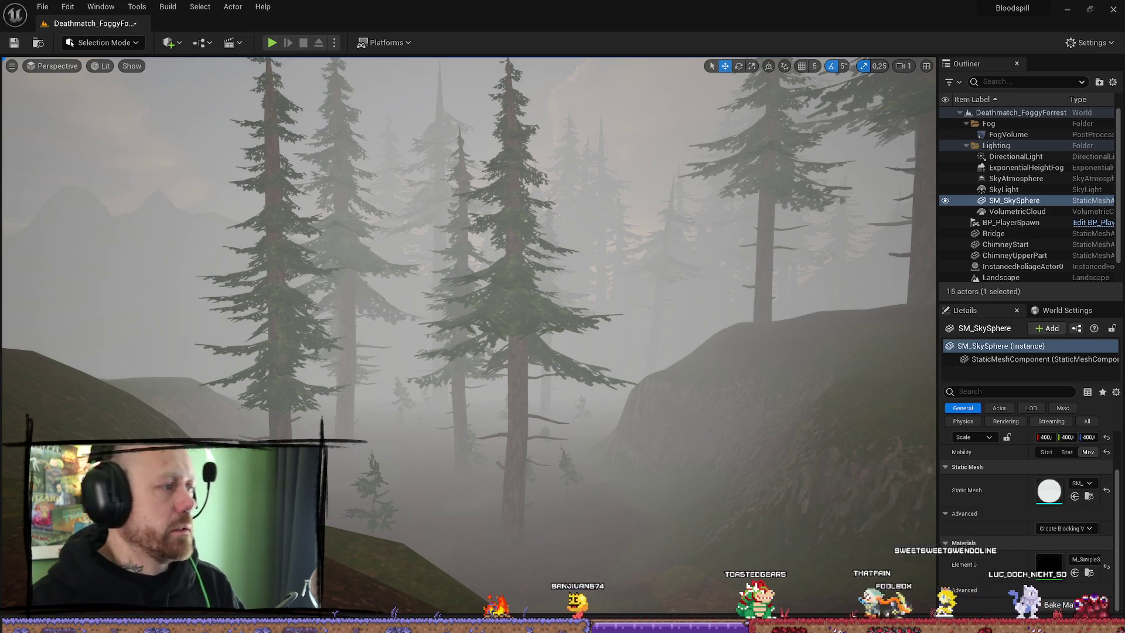
Turn the view toward the nearer foggy trees and start a Play In Editor session
{"action": "mouse_move", "coordinate": [559, 307]}
{"action": "left_mouse_down"}
{"action": "mouse_move", "coordinate": [527, 329]}
{"action": "mouse_move", "coordinate": [510, 317]}
{"action": "mouse_move", "coordinate": [554, 302]}
{"action": "left_mouse_up"}
{"action": "scroll", "coordinate": [522, 311], "scroll_direction": "down", "scroll_amount": 1}
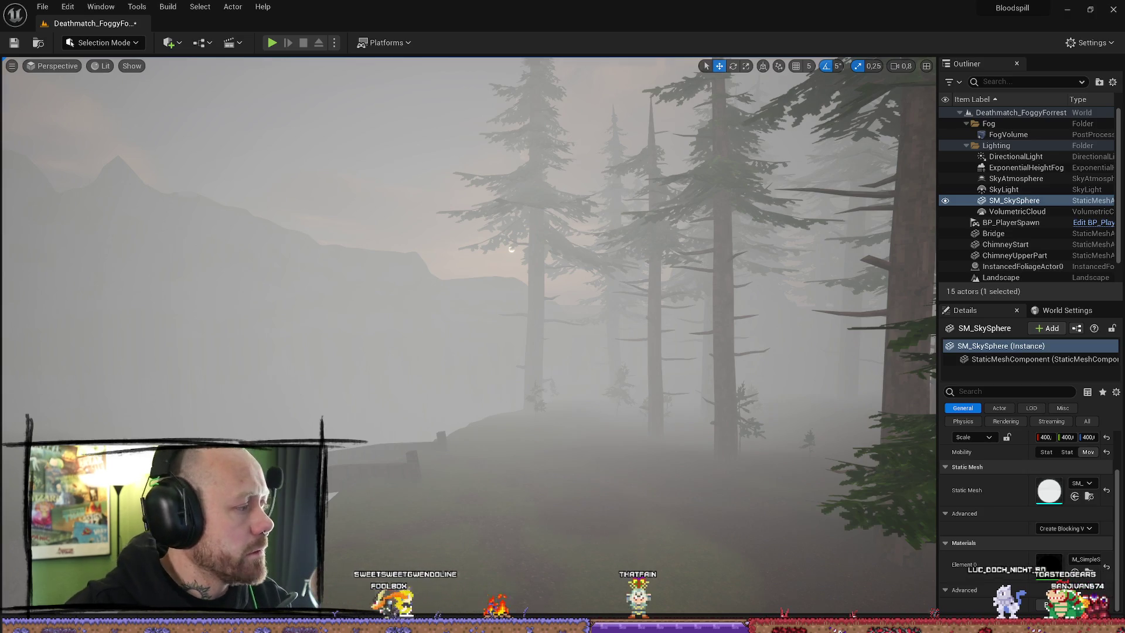
{"action": "left_click_drag", "start_coordinate": [258, 175], "coordinate": [341, 115]}
{"action": "left_click", "coordinate": [272, 43]}
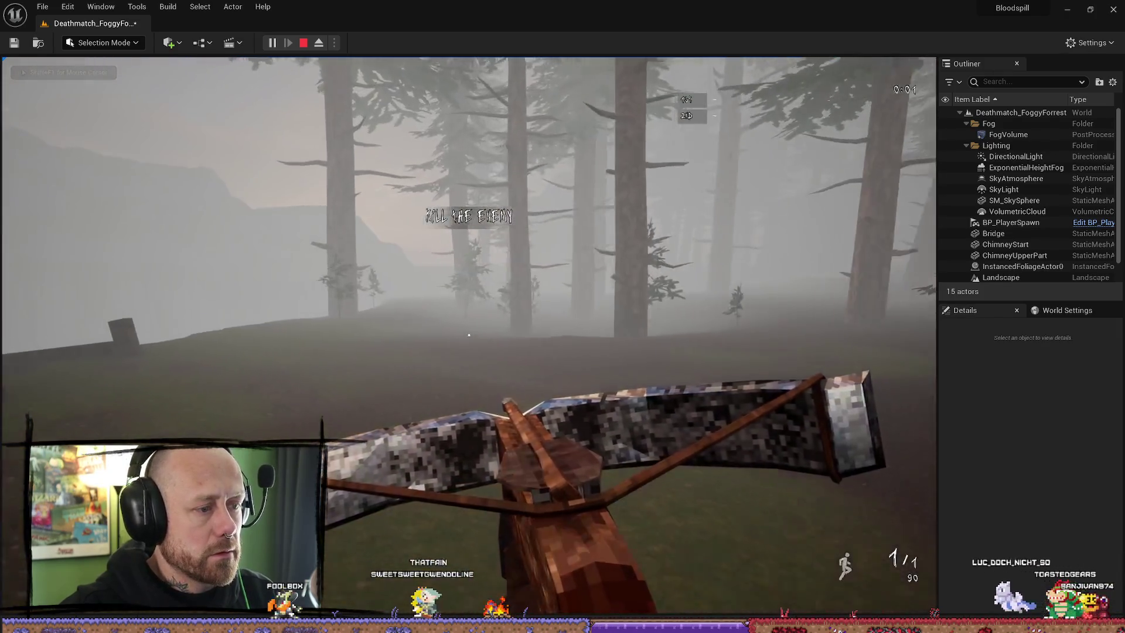
Walk forward through the trees and climb onto the foggy hill slope
{"action": "key", "text": "w"}
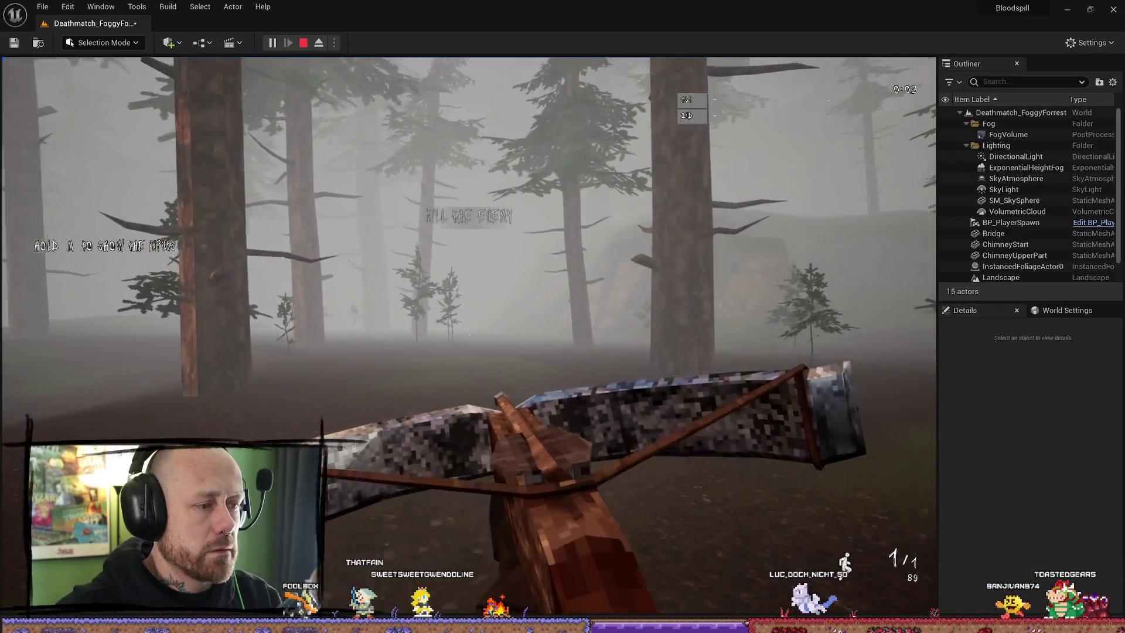
{"action": "key", "text": "w"}
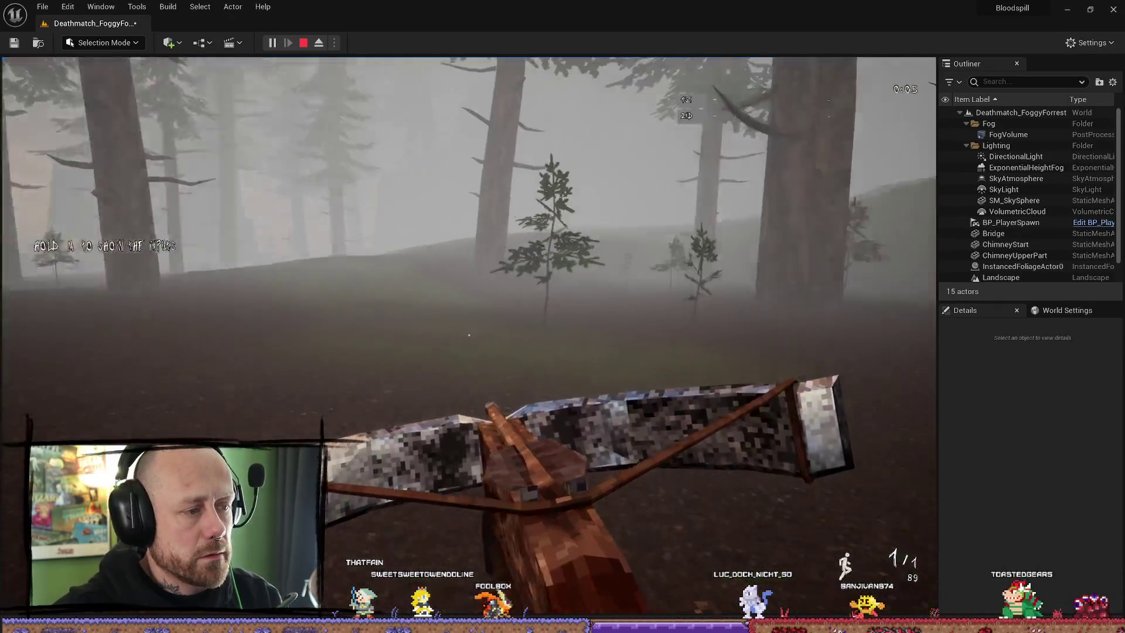
{"action": "key", "text": "w"}
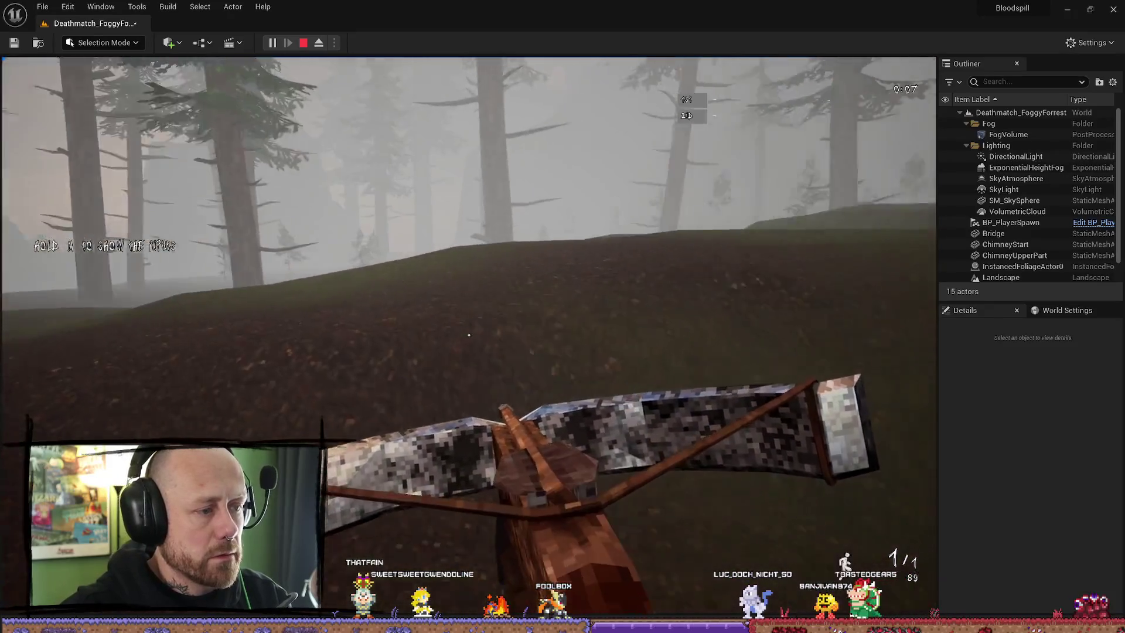
{"action": "key", "text": "w"}
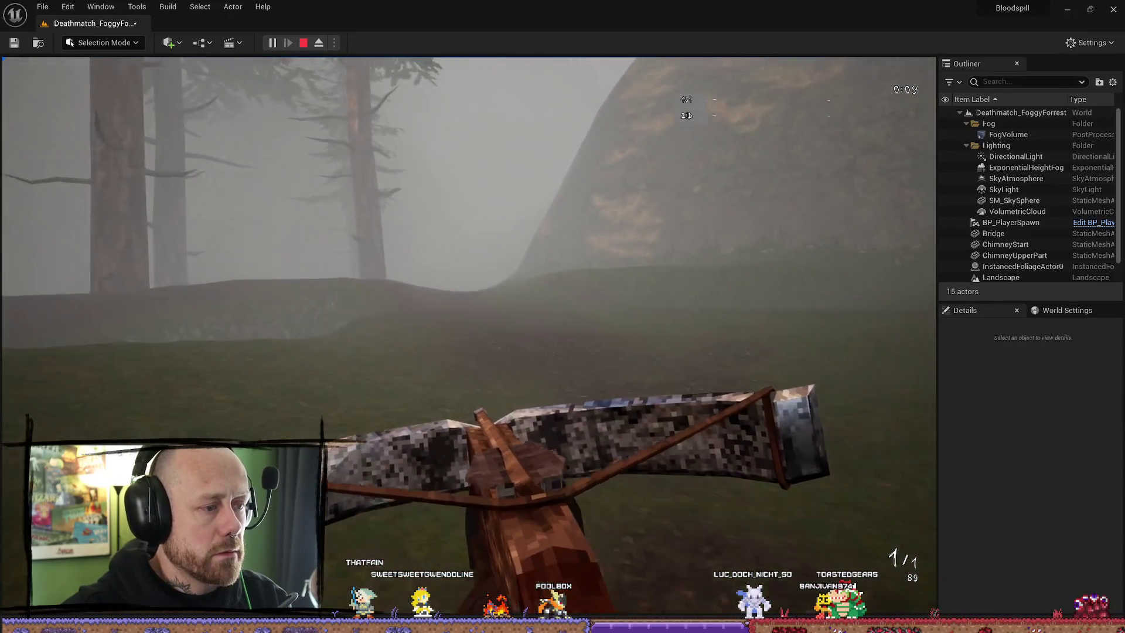
{"action": "key", "text": "w"}
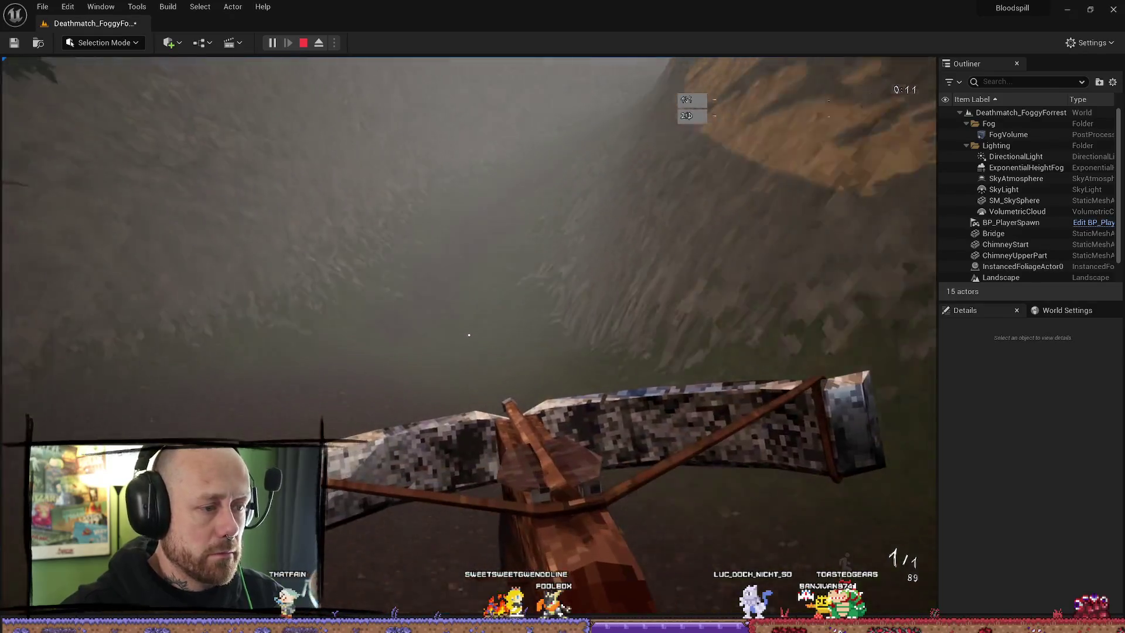
{"action": "key", "text": "w"}
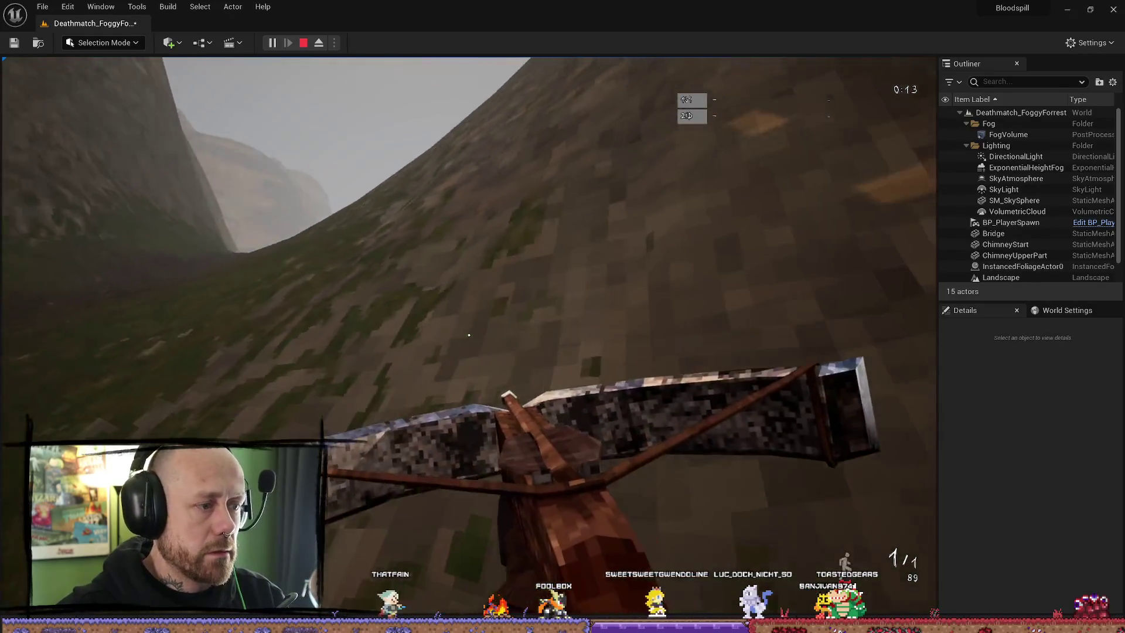
Walk back through the forest into the timber house, then stop the playtest
{"action": "key", "text": "w"}
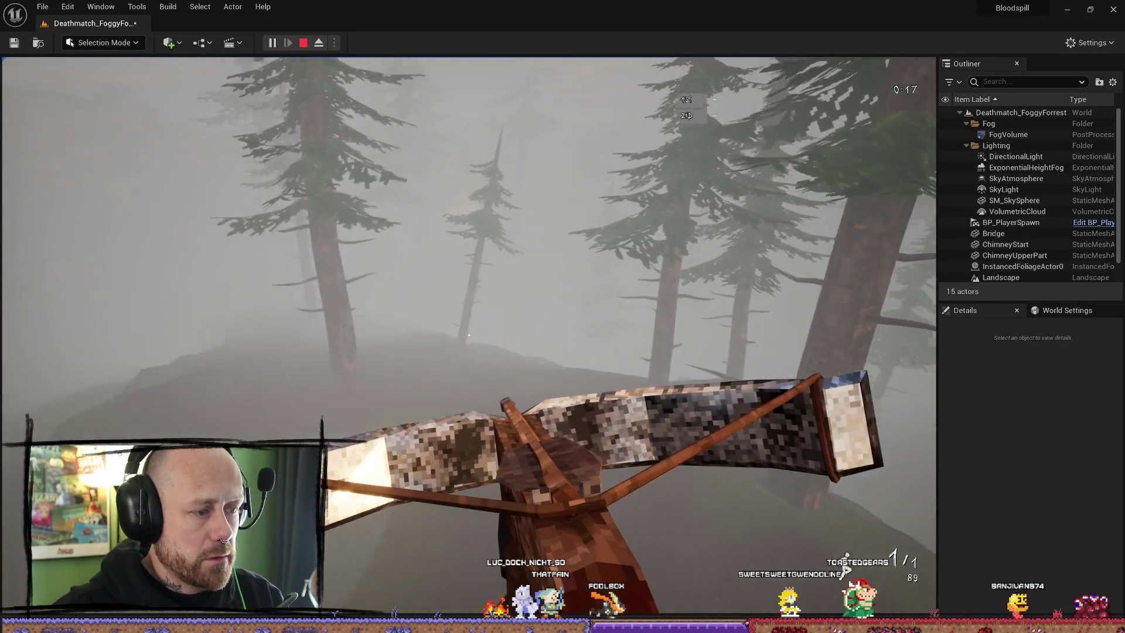
{"action": "key", "text": "w"}
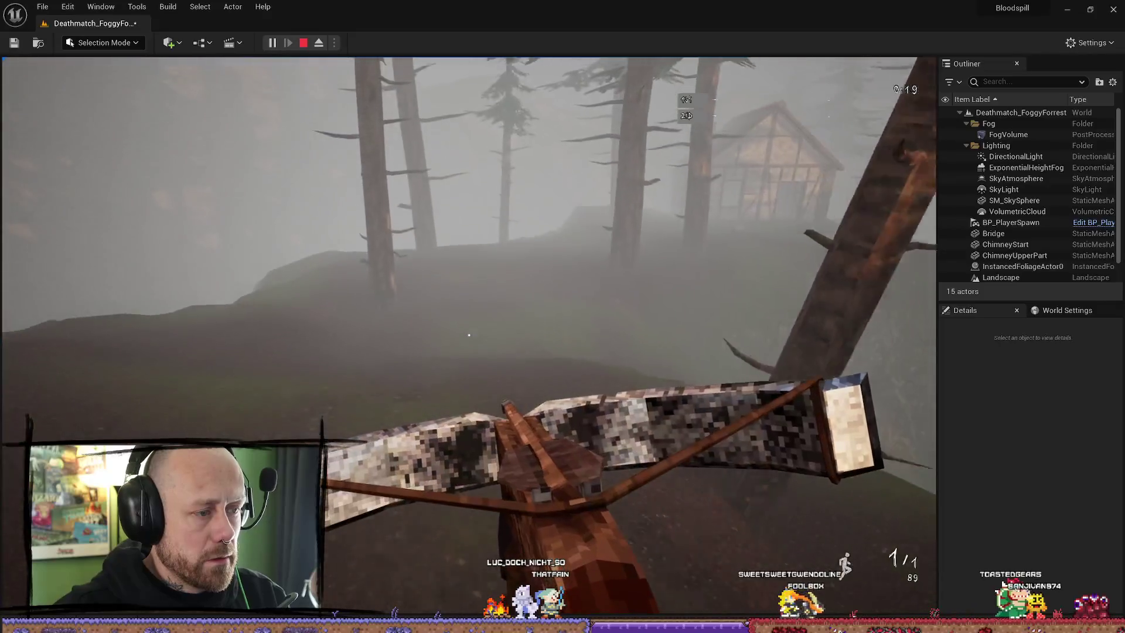
{"action": "key", "text": "w"}
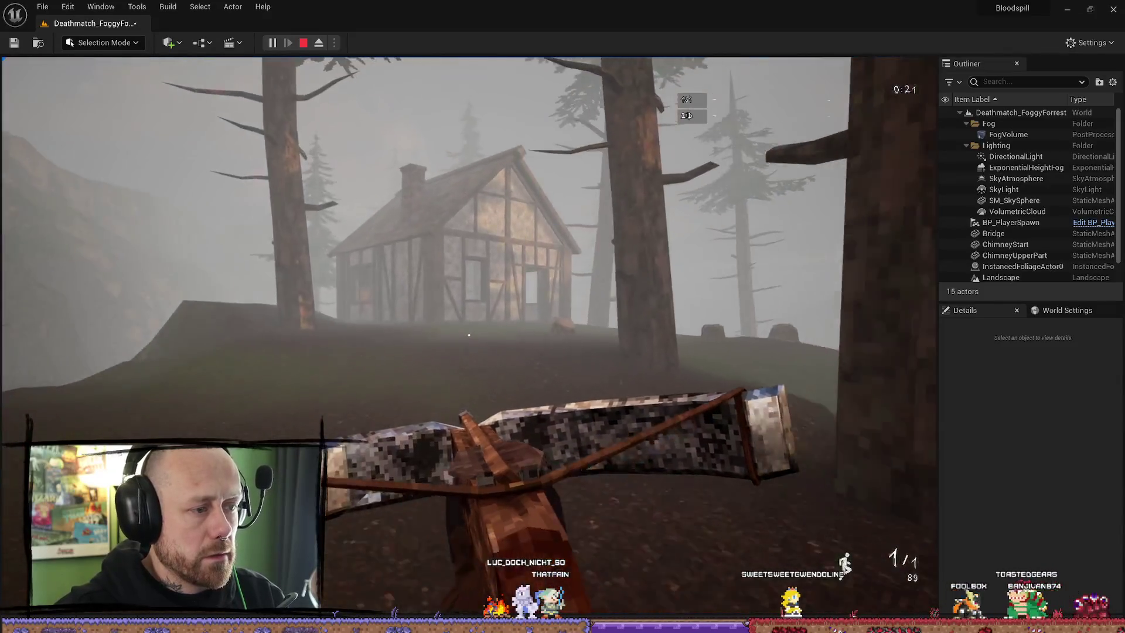
{"action": "key", "text": "w"}
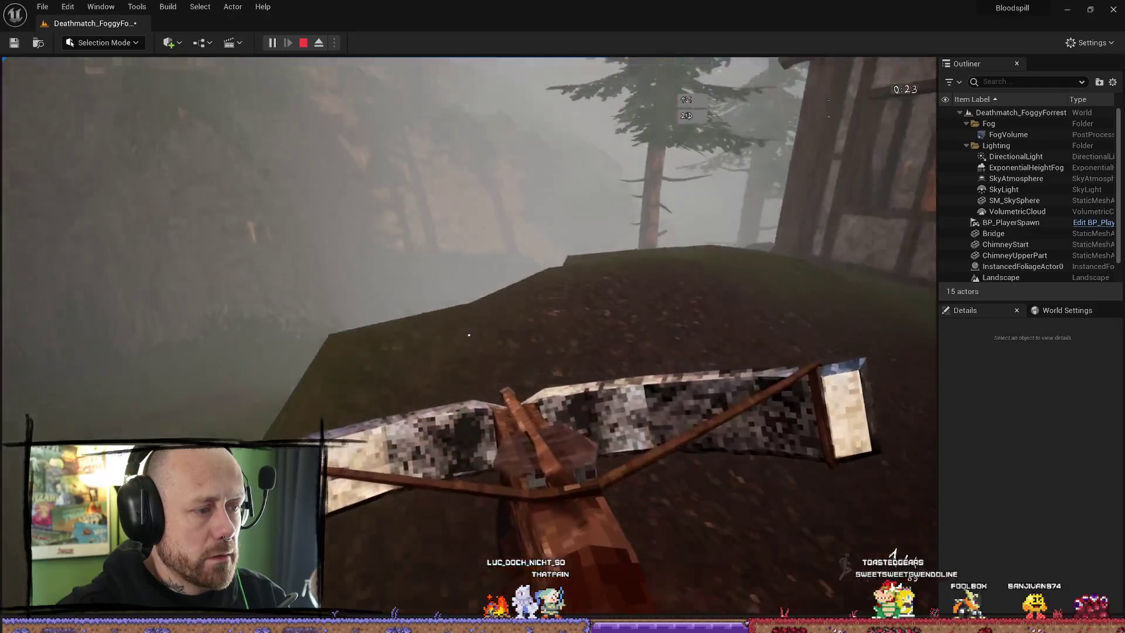
{"action": "key", "text": "w"}
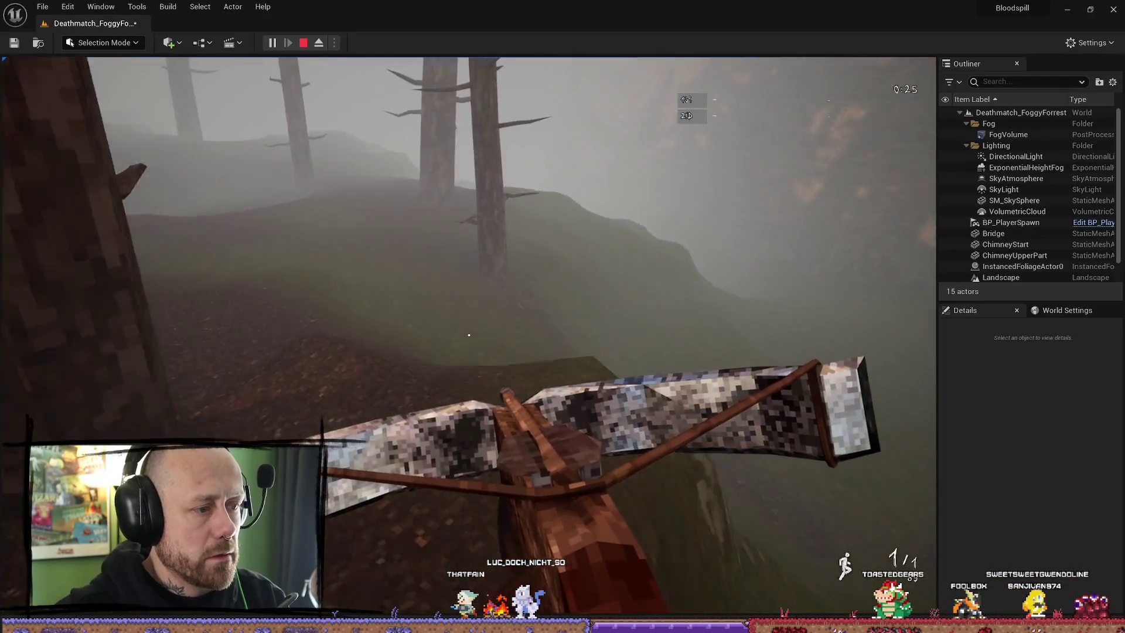
{"action": "key", "text": "w"}
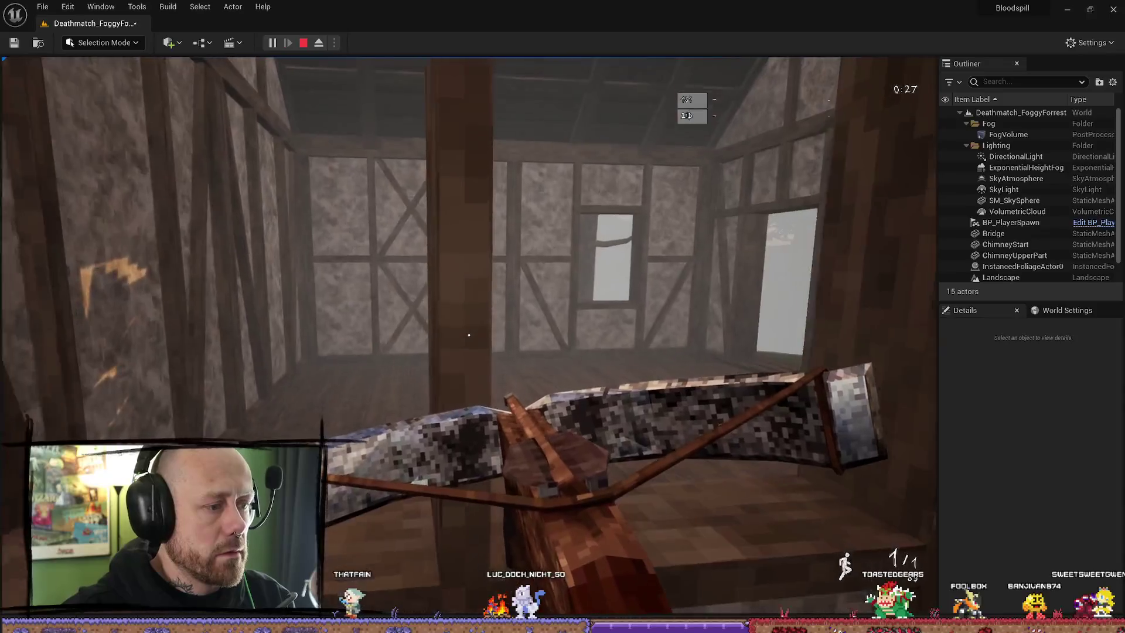
{"action": "key", "text": "w"}
{"action": "key", "text": "w"}
{"action": "key", "text": "w"}
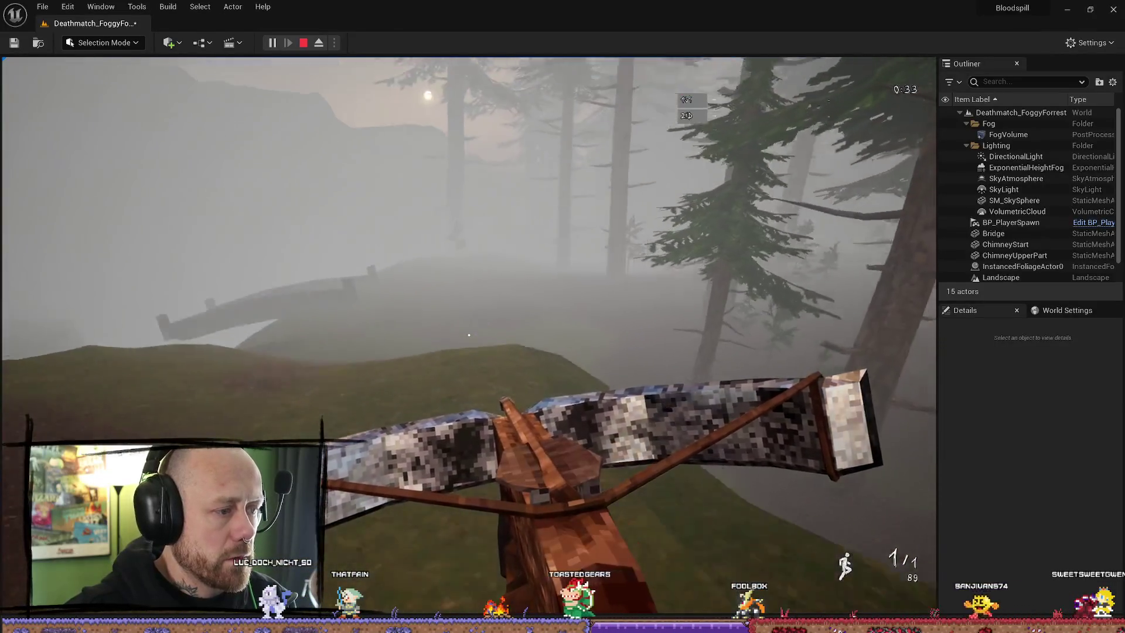
{"action": "key", "text": "w"}
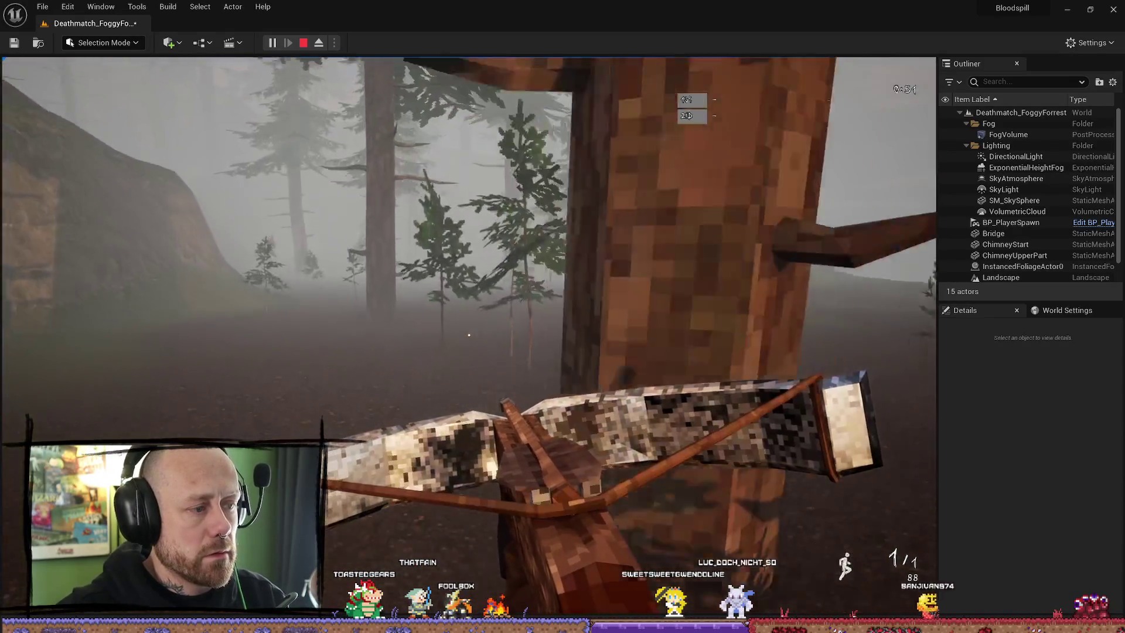
{"action": "key", "text": "Escape"}
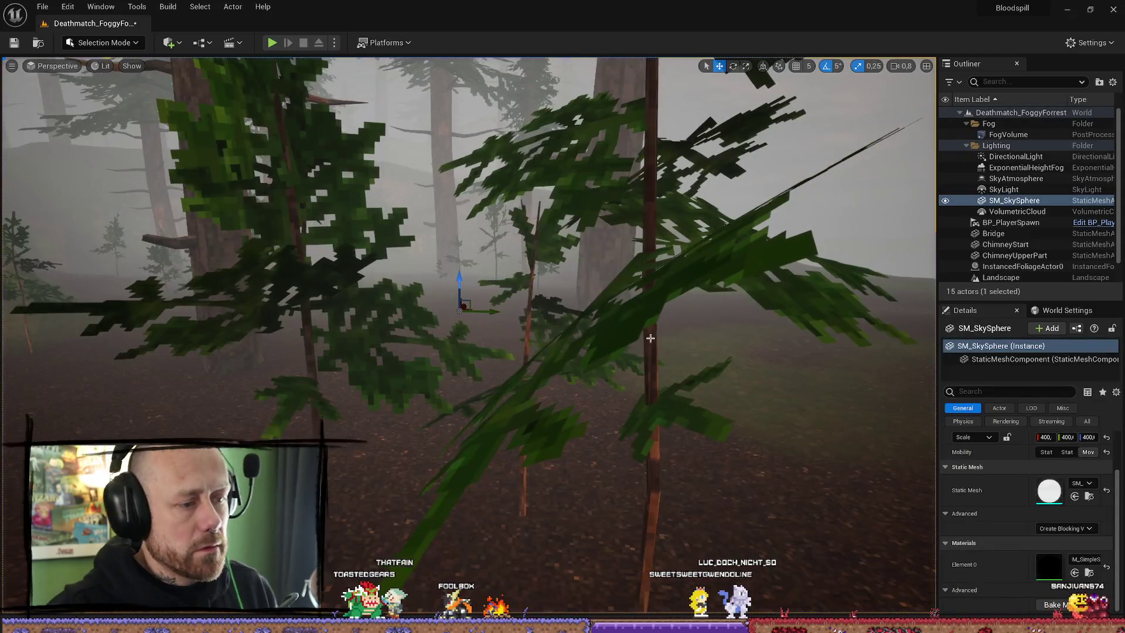
Select the foliage, then switch the editor mode from Mesh Paint to Foliage
{"action": "left_click", "coordinate": [650, 338]}
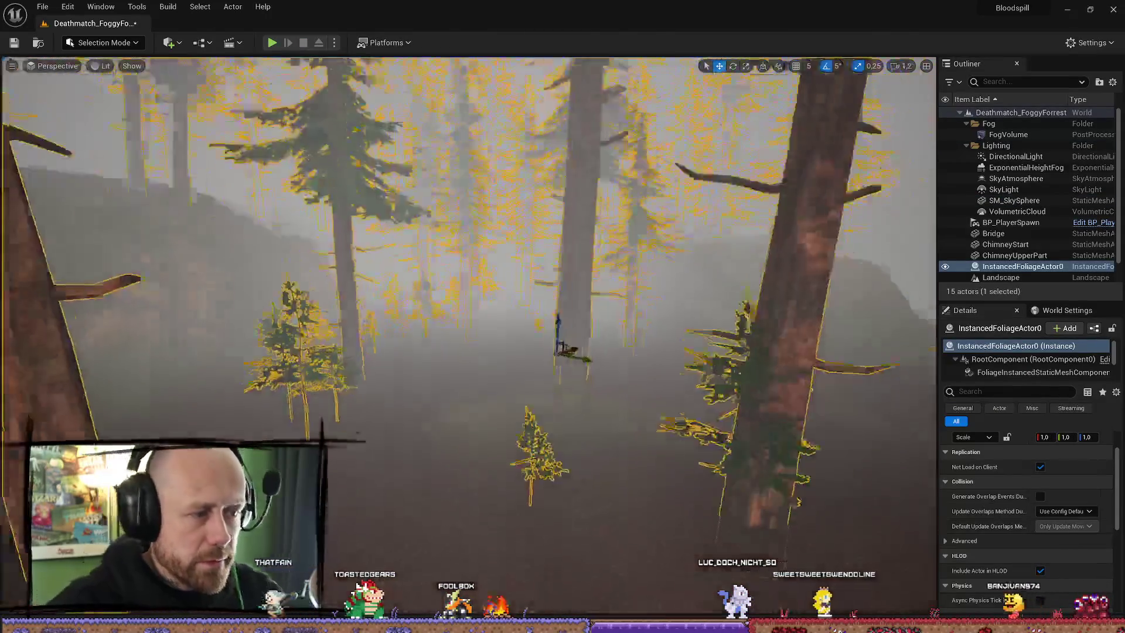
{"action": "key", "text": "ctrl+space"}
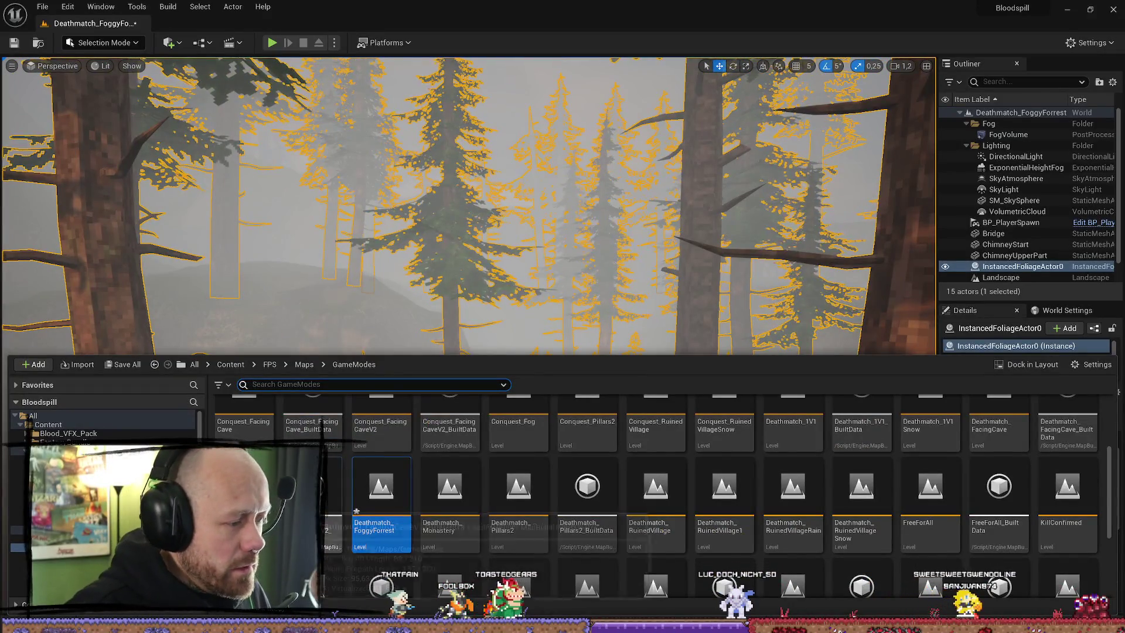
{"action": "left_click", "coordinate": [120, 40]}
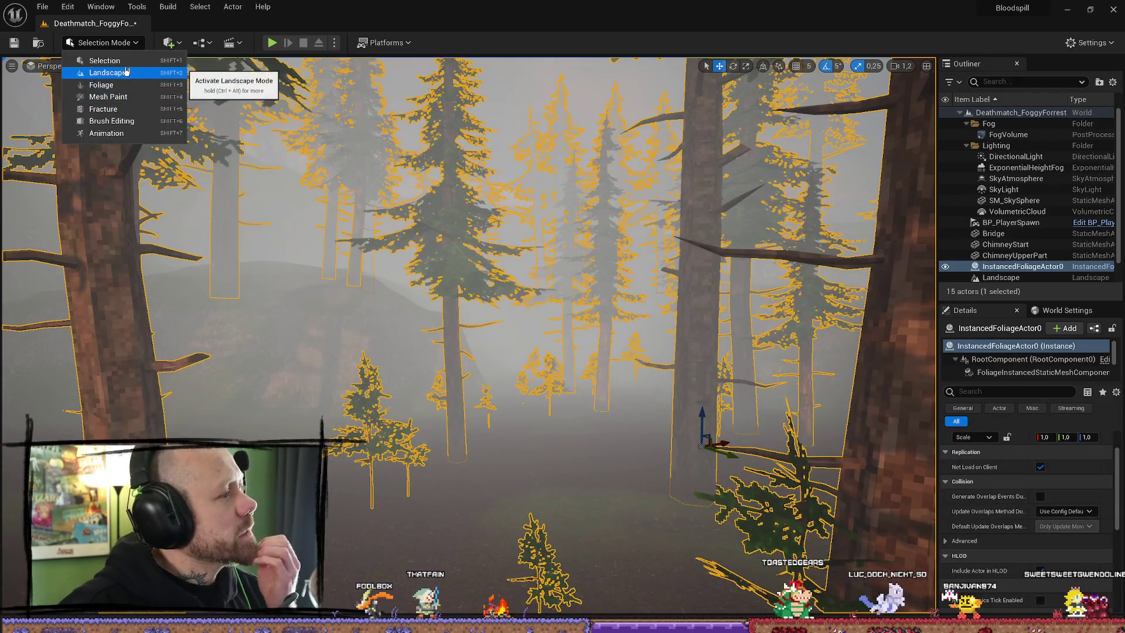
{"action": "left_click", "coordinate": [109, 96]}
{"action": "left_click", "coordinate": [105, 42]}
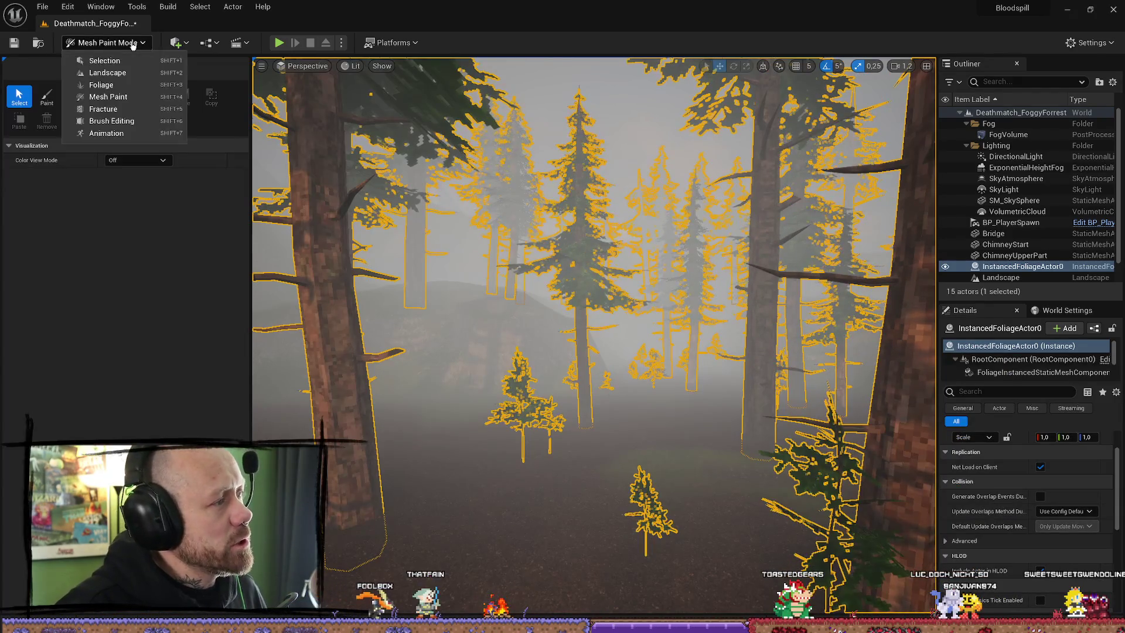
{"action": "left_click", "coordinate": [109, 85]}
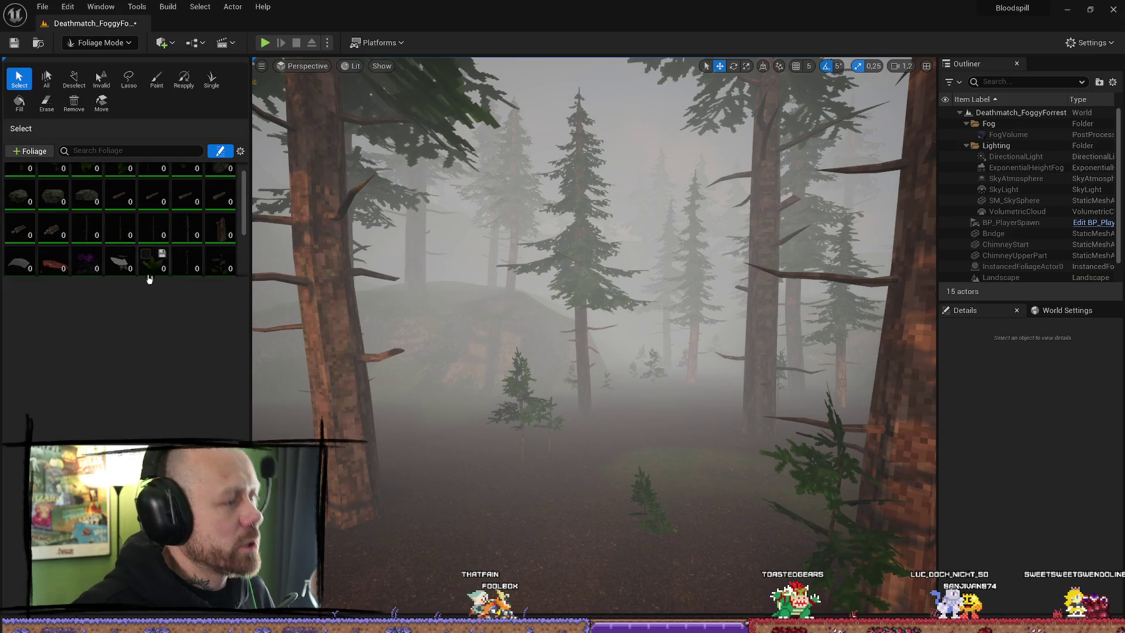
Show the PineSapling foliage settings down to its NoCollision preset, then select a tree trunk
{"action": "scroll", "coordinate": [175, 273], "scroll_direction": "down", "scroll_amount": 2}
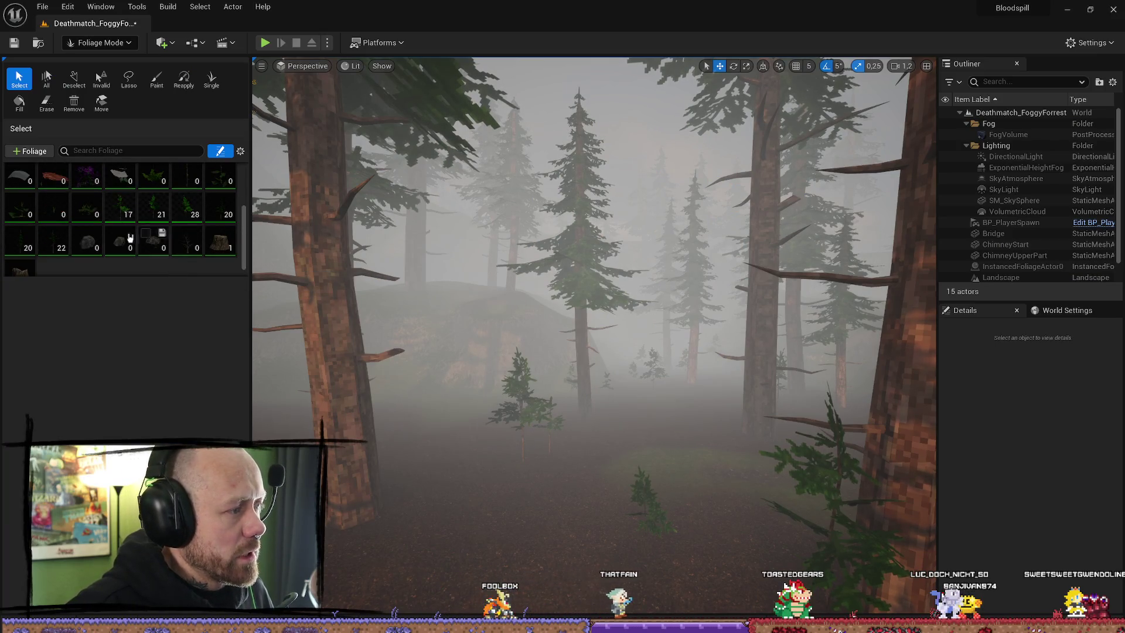
{"action": "left_click", "coordinate": [120, 205]}
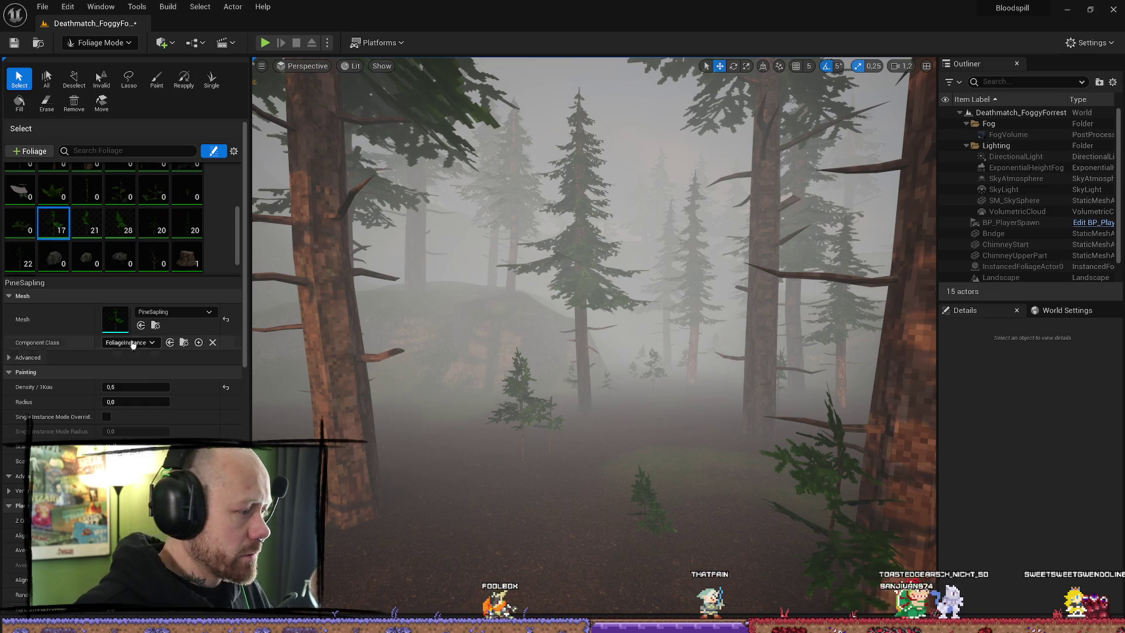
{"action": "scroll", "coordinate": [176, 375], "scroll_direction": "down", "scroll_amount": 6}
{"action": "scroll", "coordinate": [188, 377], "scroll_direction": "down", "scroll_amount": 6}
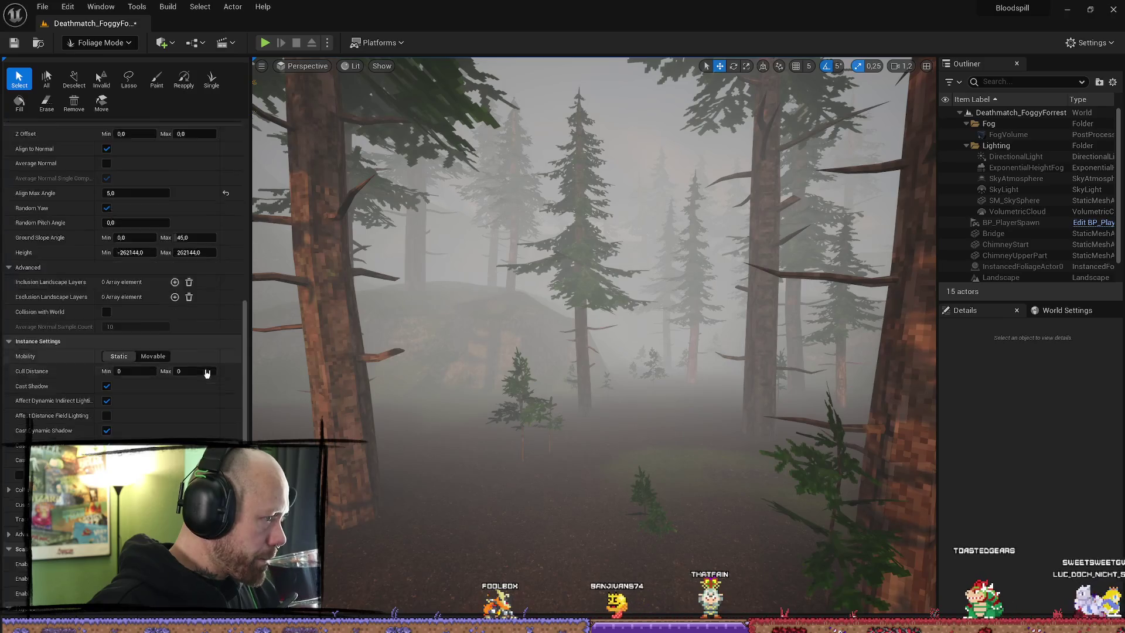
{"action": "scroll", "coordinate": [206, 373], "scroll_direction": "down", "scroll_amount": 2}
{"action": "scroll", "coordinate": [206, 373], "scroll_direction": "down", "scroll_amount": 2}
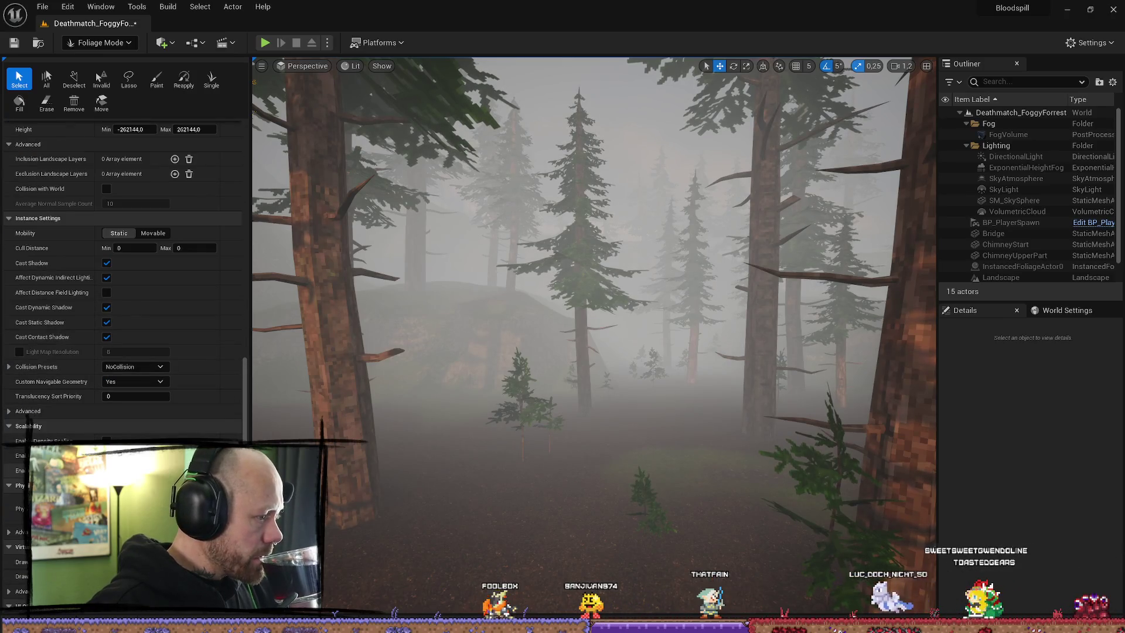
{"action": "scroll", "coordinate": [123, 375], "scroll_direction": "down", "scroll_amount": 1}
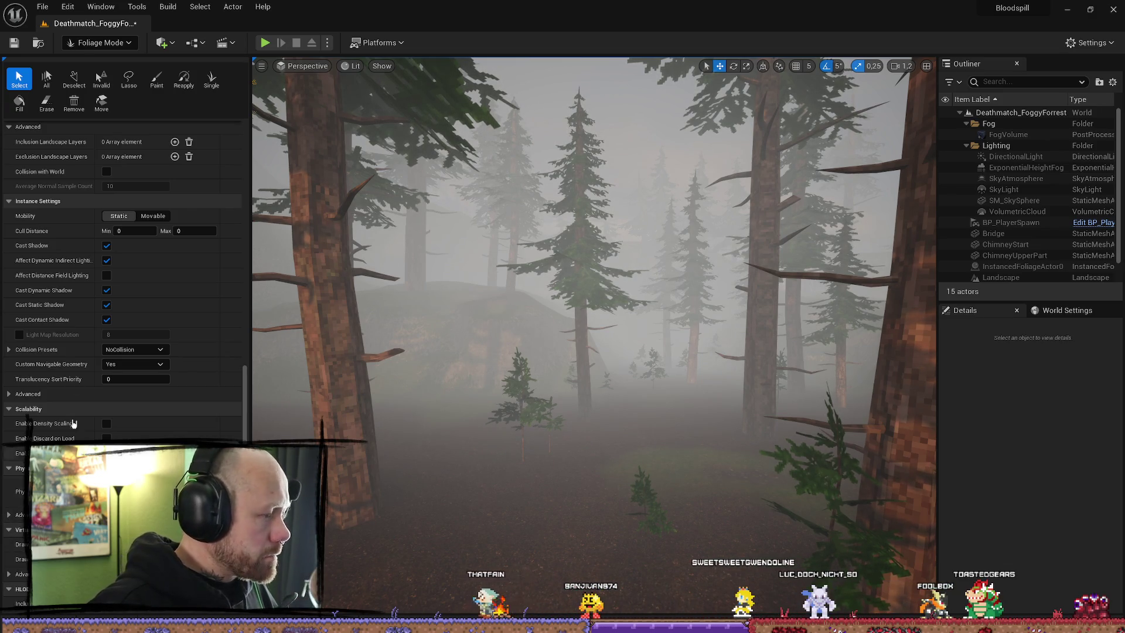
{"action": "left_click", "coordinate": [360, 399]}
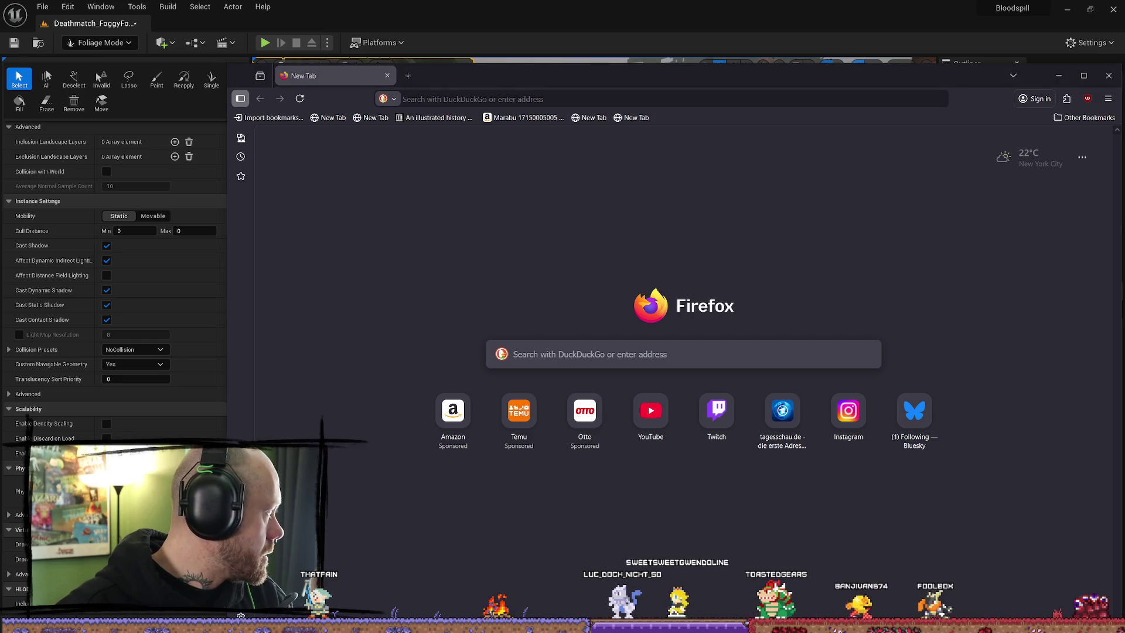
{"action": "left_click", "coordinate": [554, 350]}
Search 'unreal foliage no collision' and open the 'How can I enable collision on foliage?' thread
{"action": "type", "text": "unreal"}
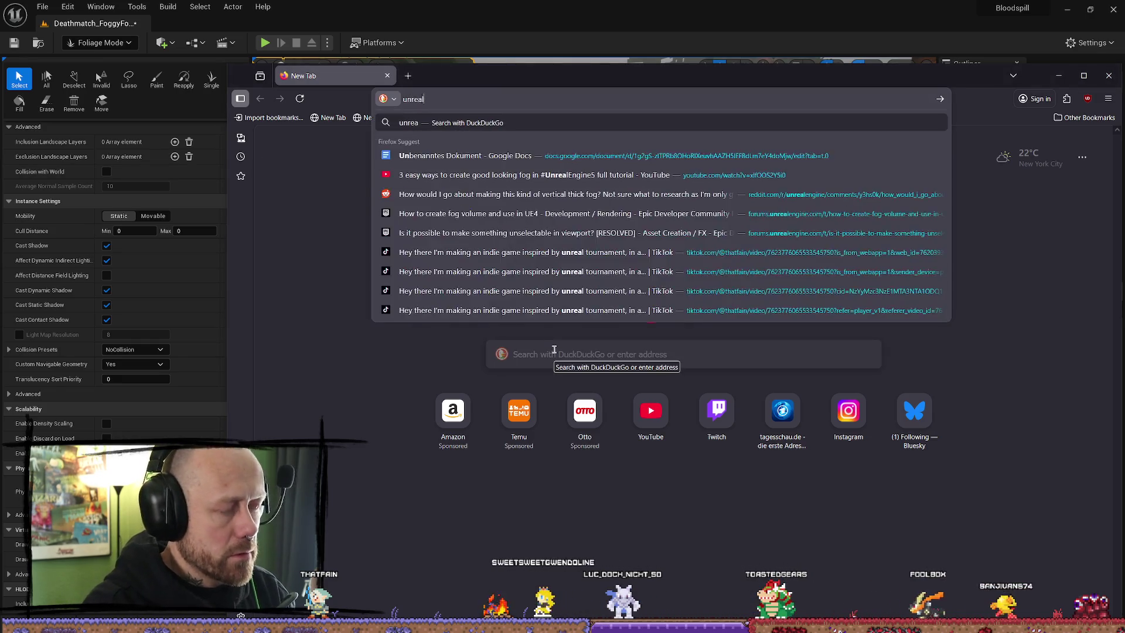
{"action": "type", "text": " folig"}
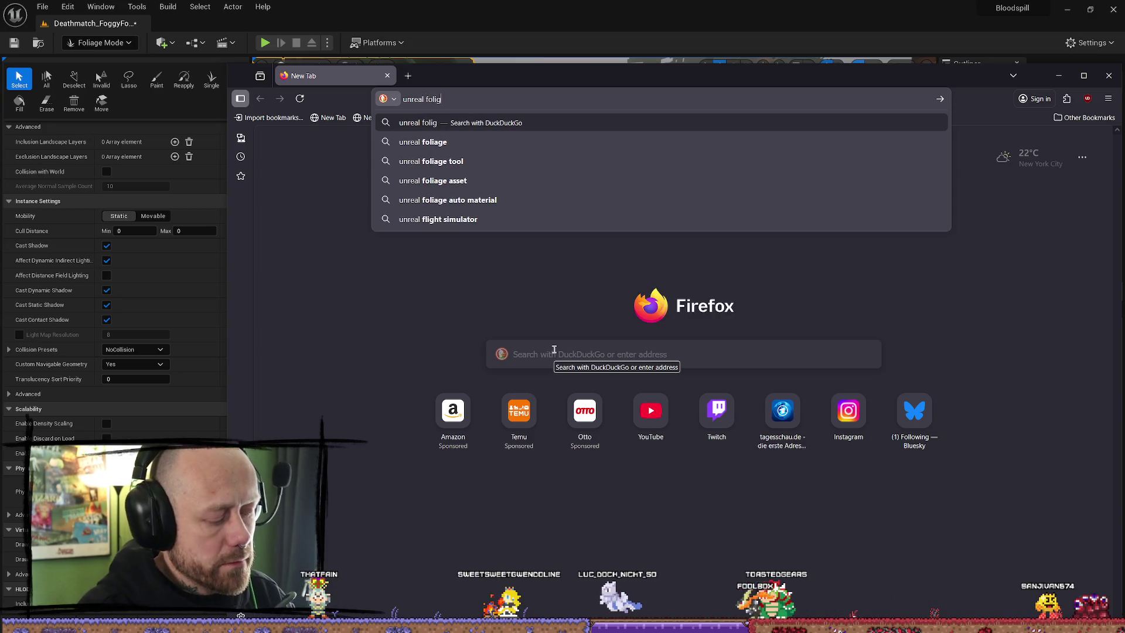
{"action": "key", "text": "BackSpace"}
{"action": "type", "text": "age no colli"}
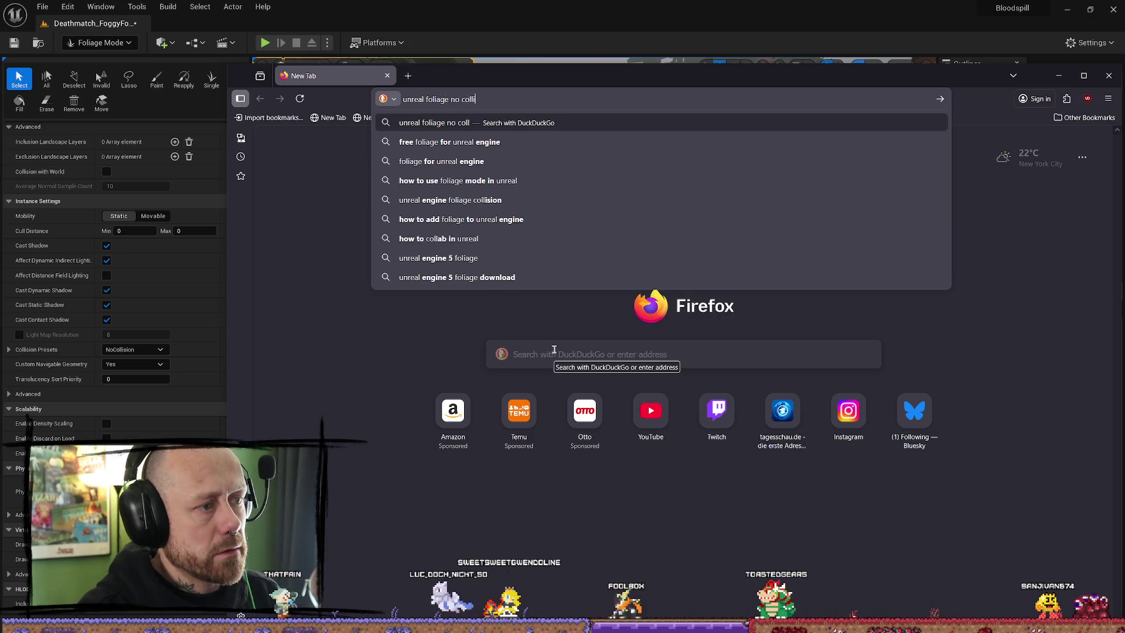
{"action": "type", "text": "sion"}
{"action": "key", "text": "Return"}
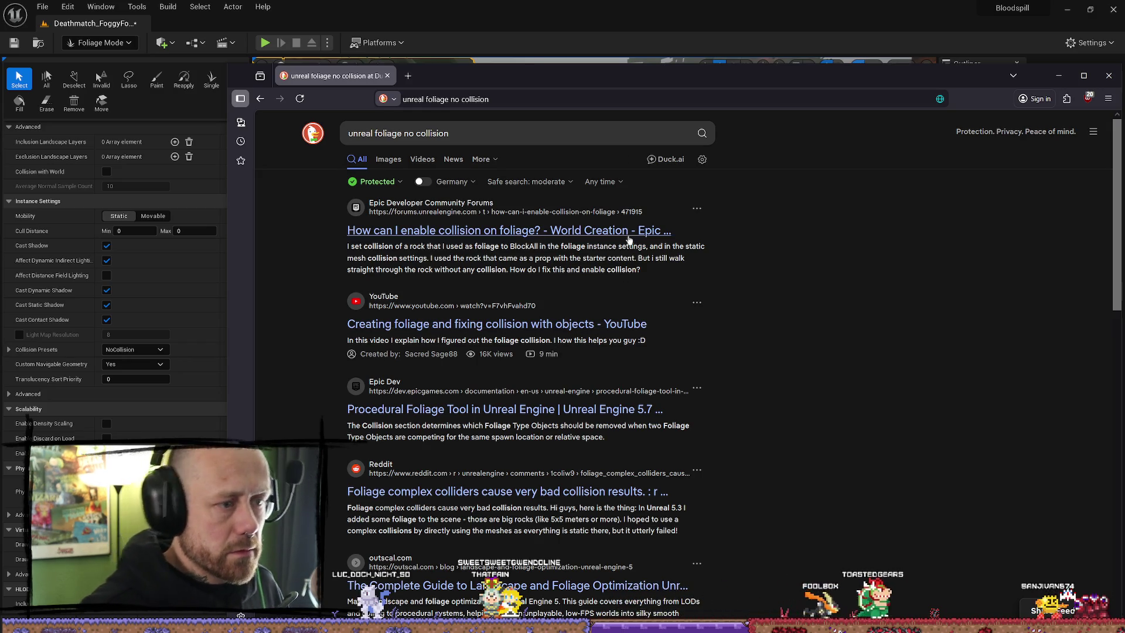
{"action": "left_click", "coordinate": [662, 230]}
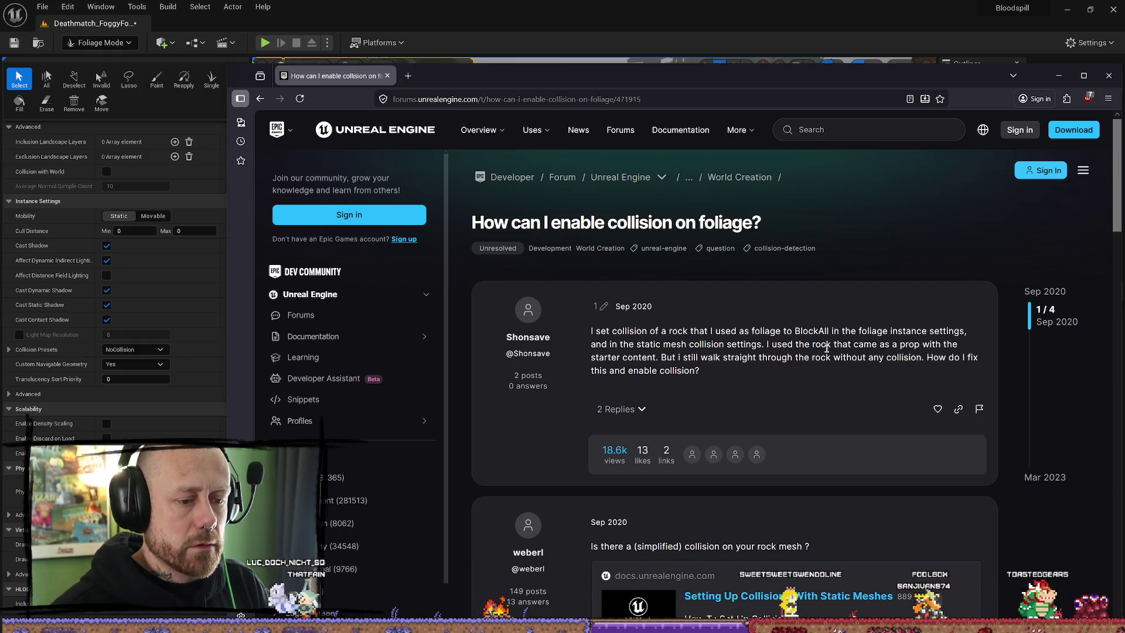
Scroll the forum thread down to its numbered answer, then return to the Unreal editor
{"action": "scroll", "coordinate": [721, 481], "scroll_direction": "down", "scroll_amount": 3}
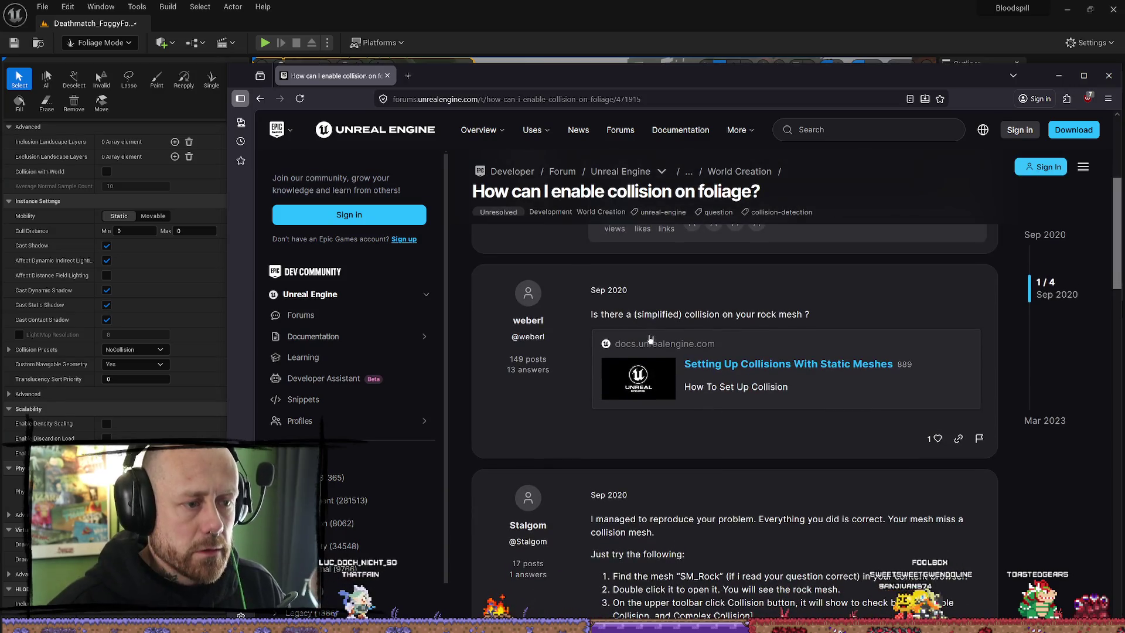
{"action": "scroll", "coordinate": [721, 481], "scroll_direction": "down", "scroll_amount": 2}
{"action": "scroll", "coordinate": [727, 475], "scroll_direction": "down", "scroll_amount": 2}
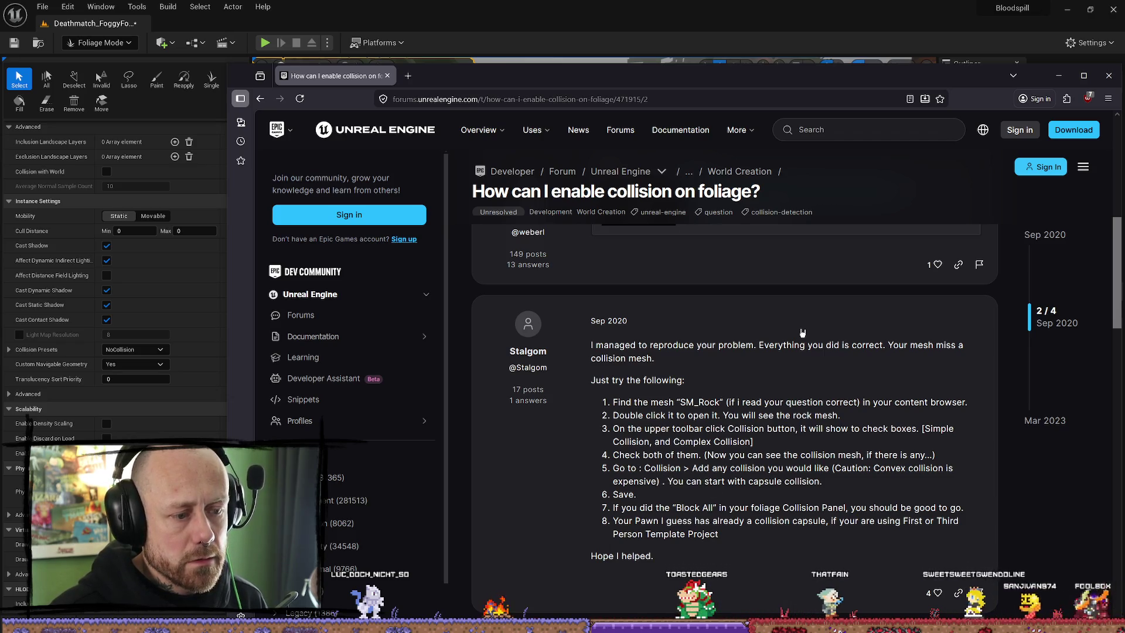
{"action": "left_click", "coordinate": [1059, 76]}
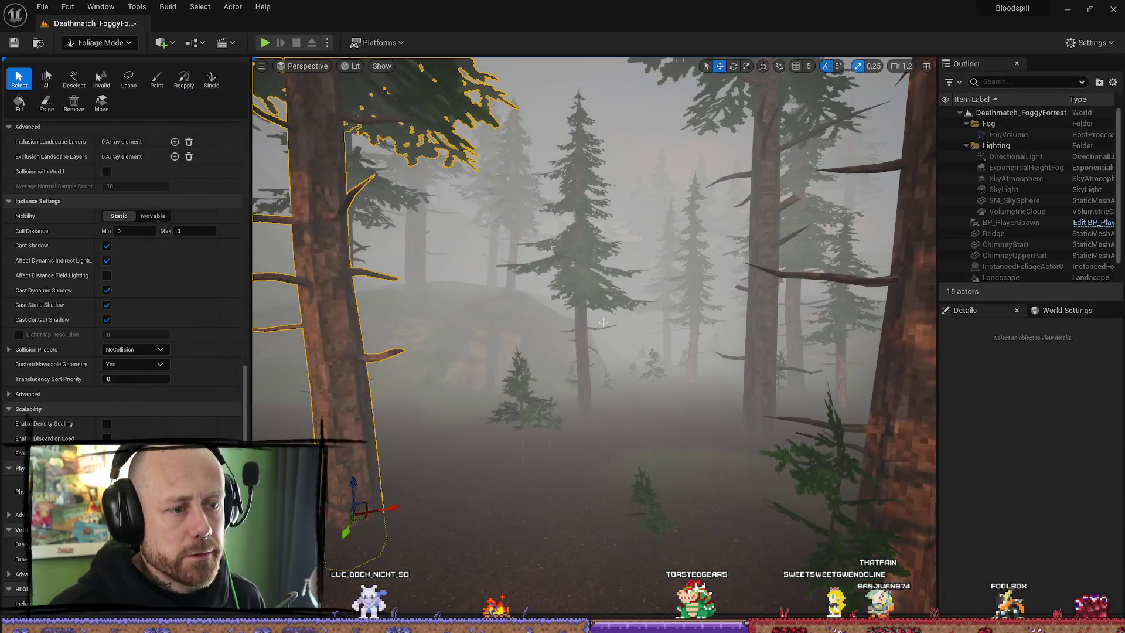
Frame the selected tree, browse the content drawer from GameModes up to Maps, and save
{"action": "key", "text": "ctrl+space"}
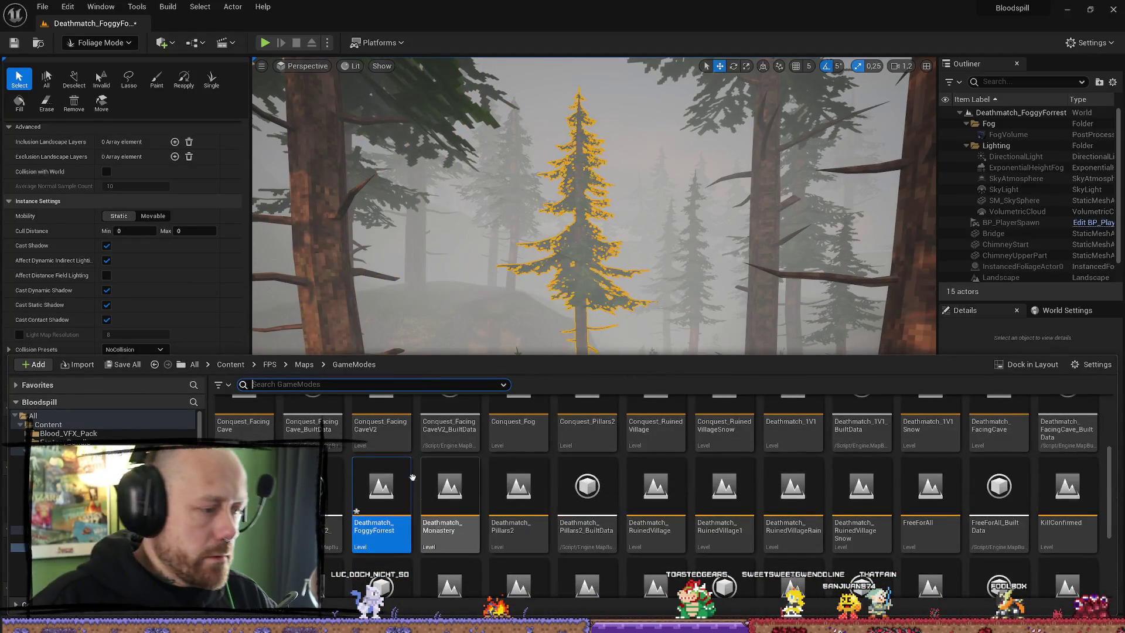
{"action": "key", "text": "ctrl+space"}
{"action": "key", "text": "f"}
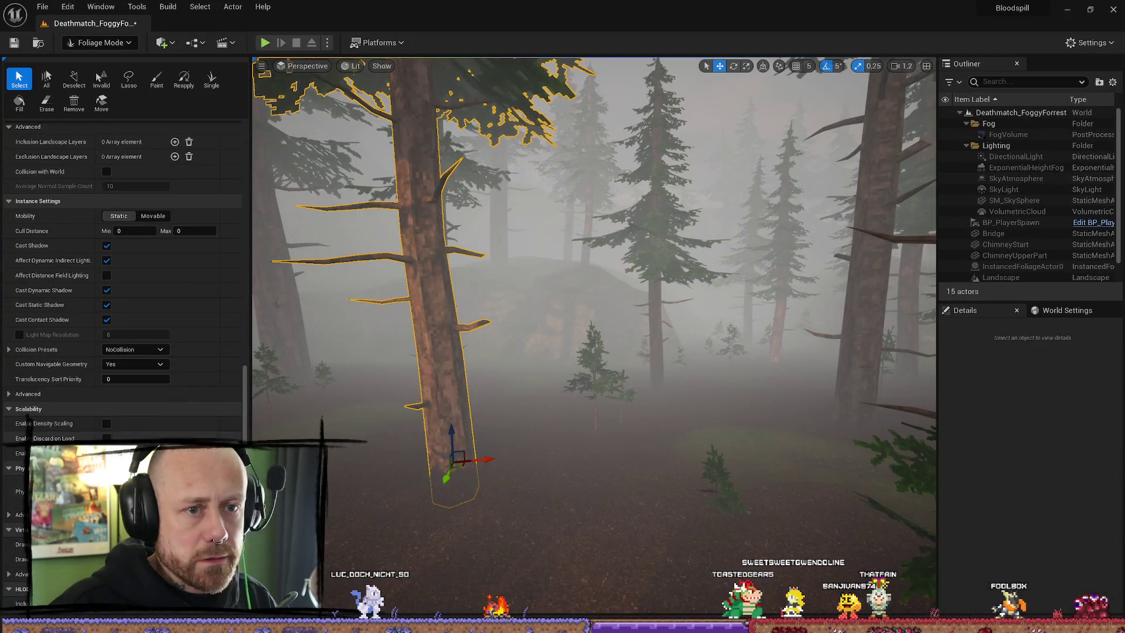
{"action": "scroll", "coordinate": [497, 410], "scroll_direction": "up", "scroll_amount": 3}
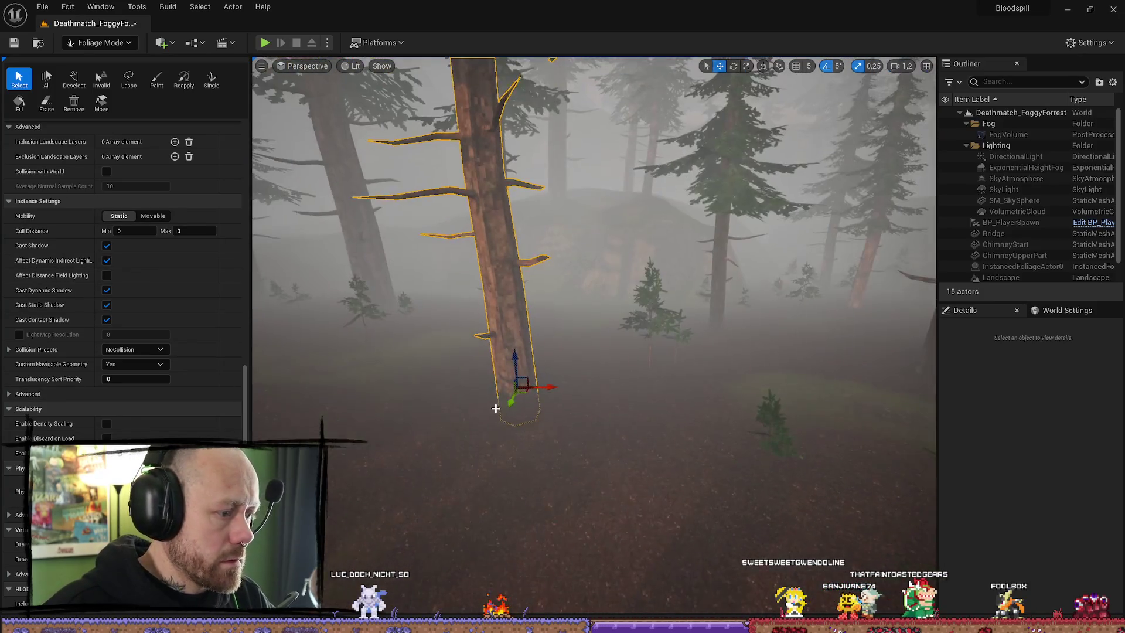
{"action": "key", "text": "ctrl+space"}
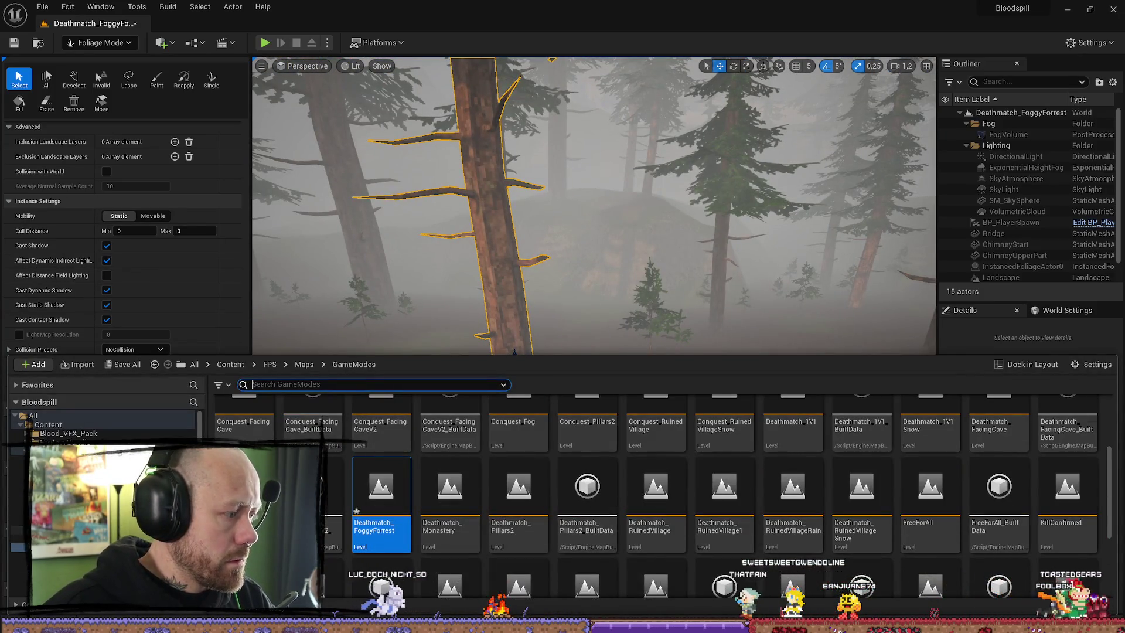
{"action": "key", "text": "alt+Left"}
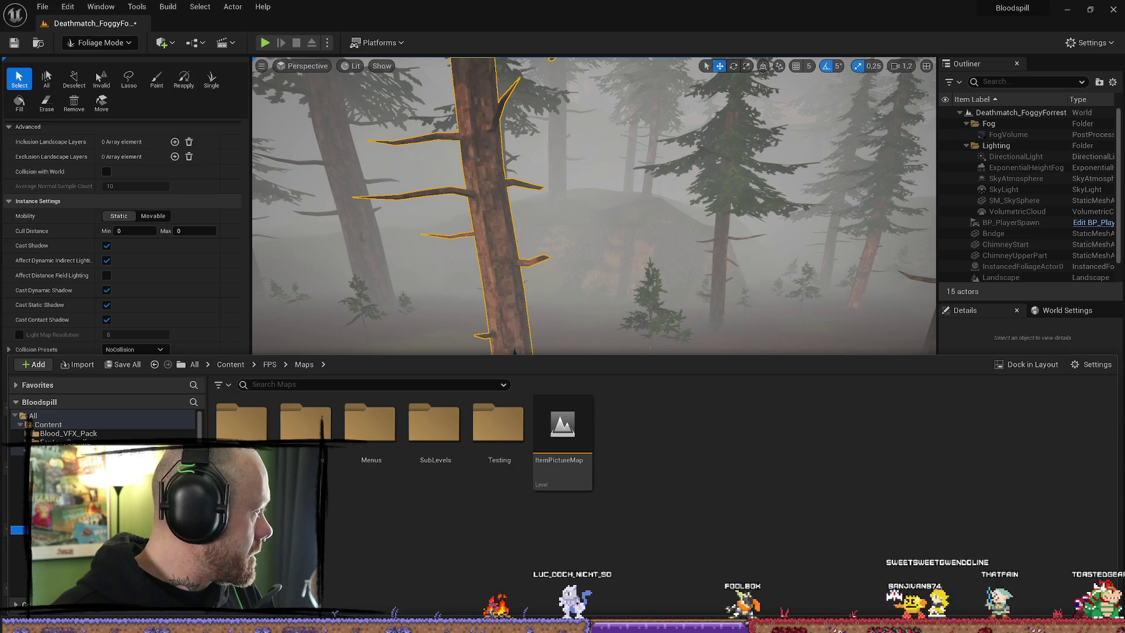
{"action": "key", "text": "Escape"}
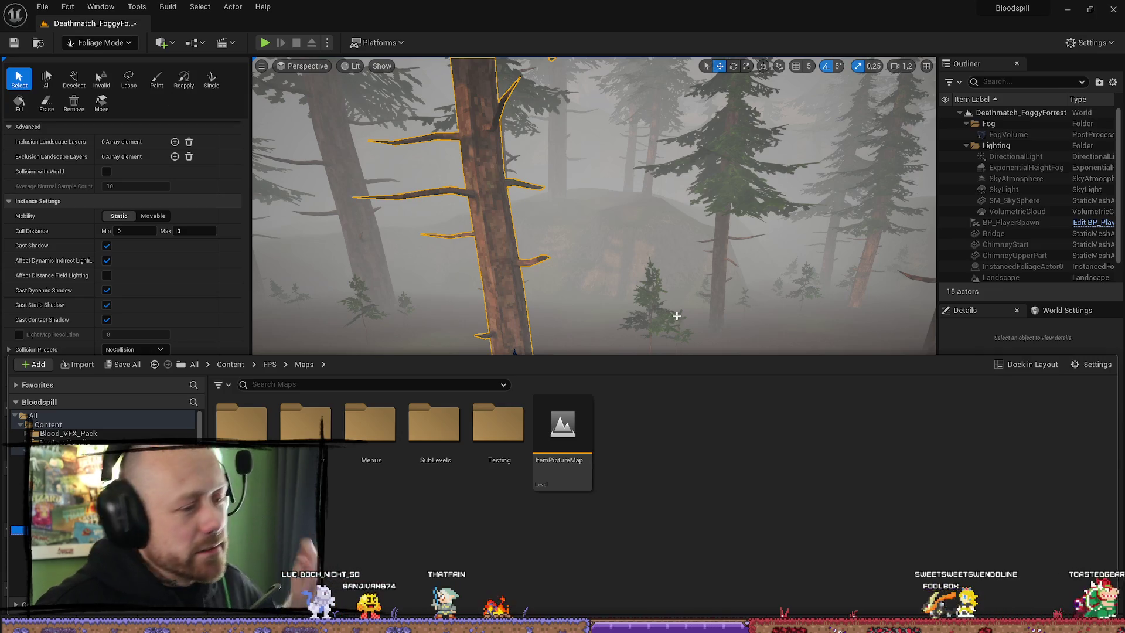
Fly from the tree canopy through the foggy forest toward the timber house
{"action": "key", "text": "f"}
{"action": "mouse_move", "coordinate": [595, 337]}
{"action": "left_mouse_down"}
{"action": "mouse_move", "coordinate": [577, 275]}
{"action": "mouse_move", "coordinate": [685, 282]}
{"action": "left_mouse_up"}
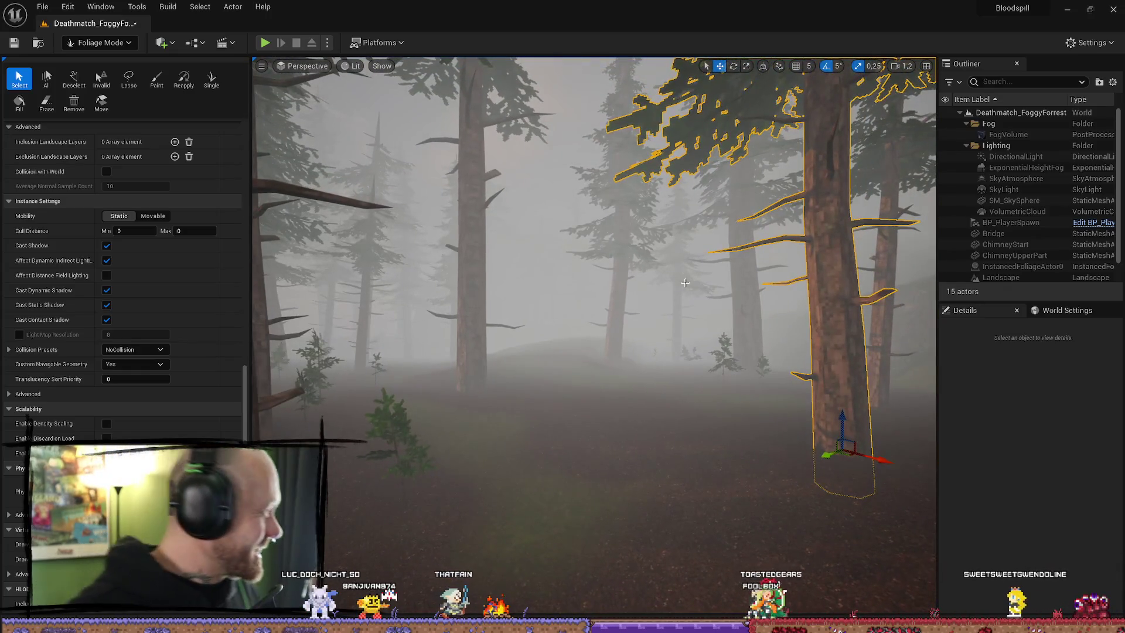
{"action": "mouse_move", "coordinate": [685, 283]}
{"action": "left_mouse_down"}
{"action": "mouse_move", "coordinate": [662, 274]}
{"action": "mouse_move", "coordinate": [678, 273]}
{"action": "left_mouse_up"}
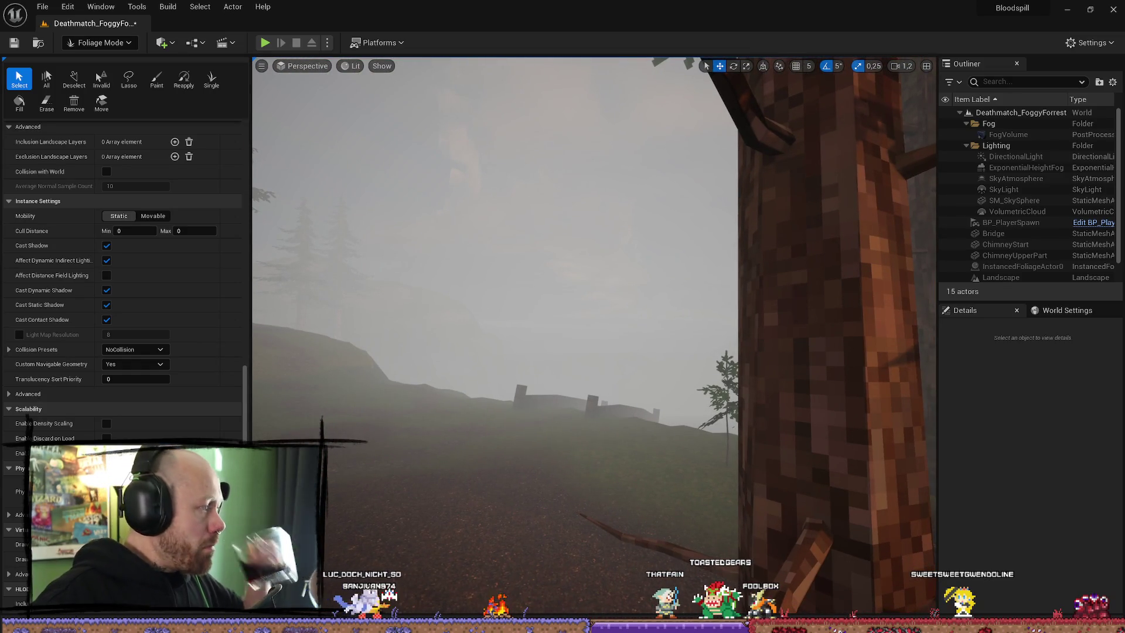
{"action": "left_click_drag", "start_coordinate": [677, 273], "coordinate": [674, 252]}
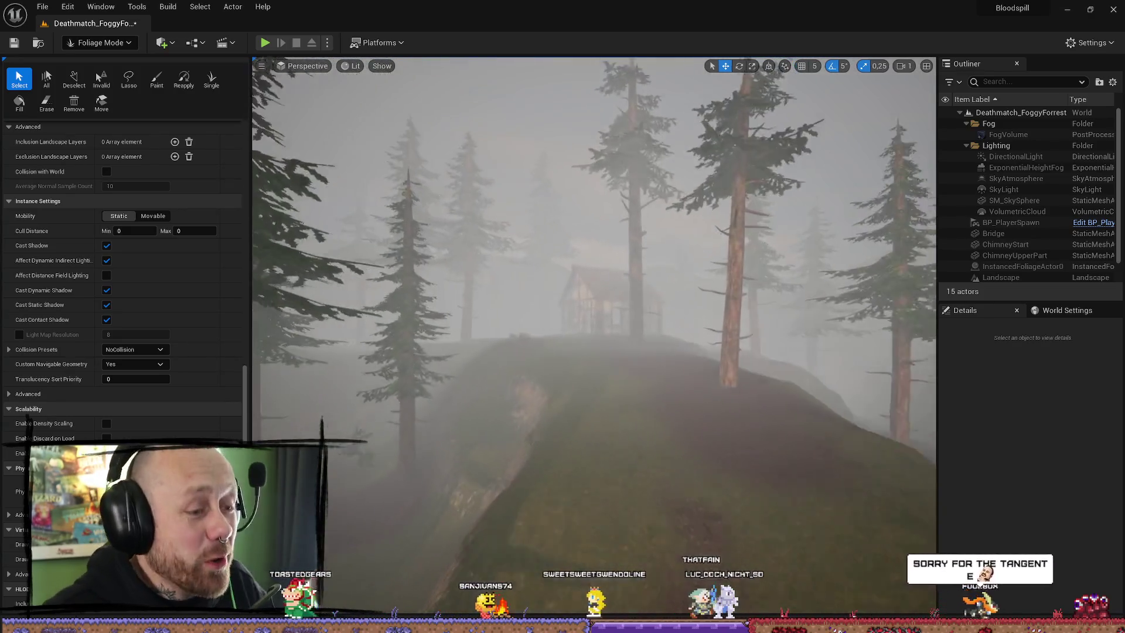
{"action": "left_click_drag", "start_coordinate": [691, 375], "coordinate": [674, 305]}
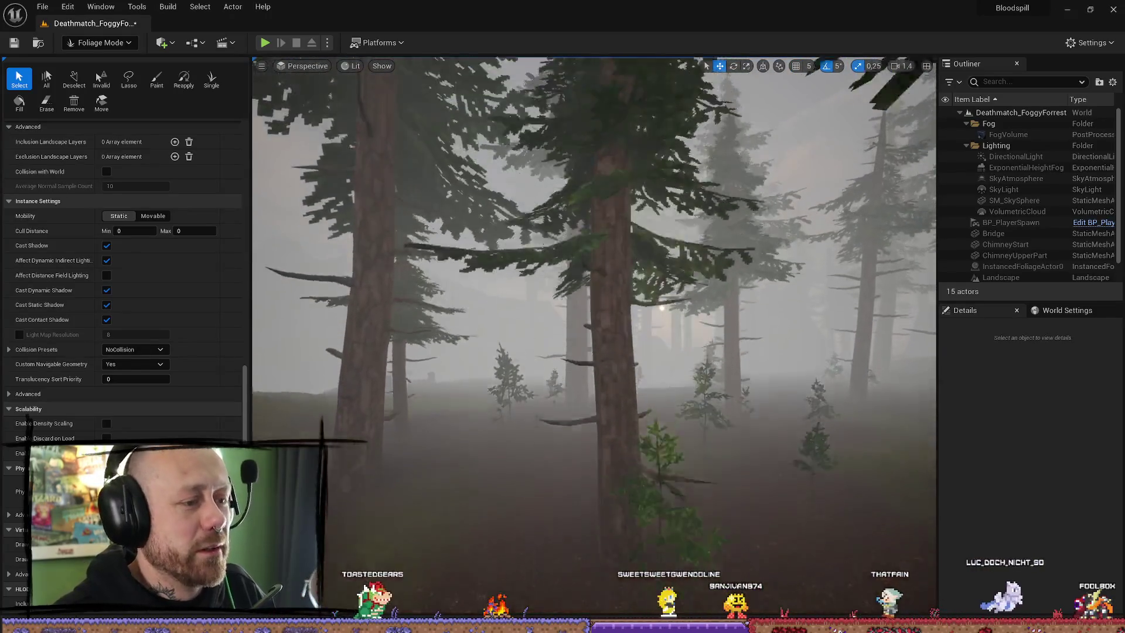
{"action": "left_click_drag", "start_coordinate": [674, 305], "coordinate": [672, 281]}
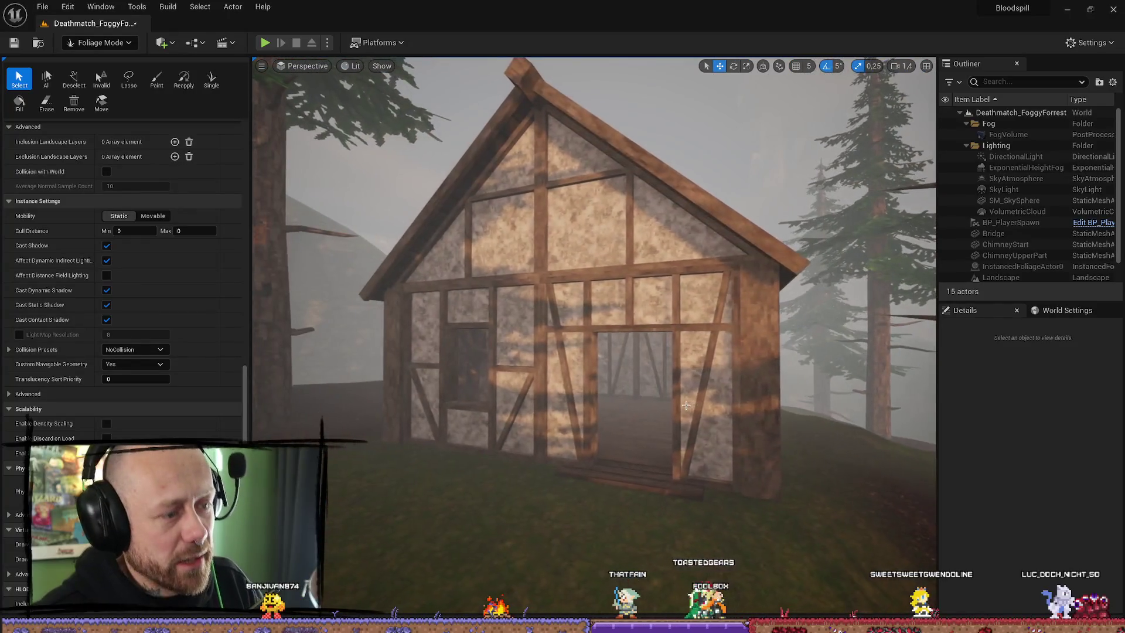
{"action": "key", "text": "w"}
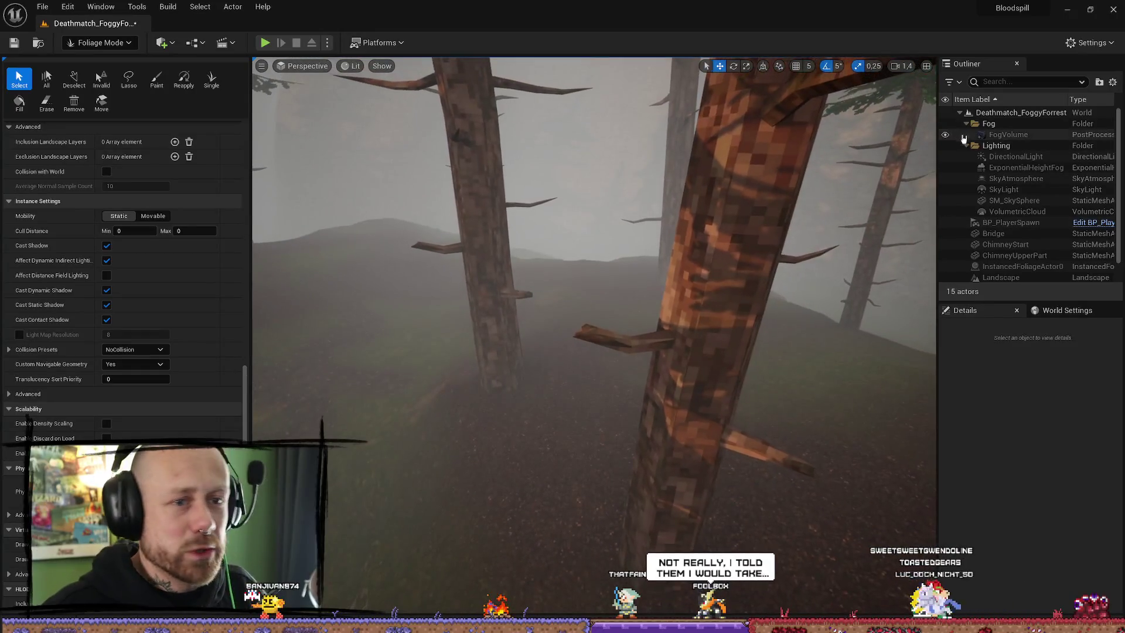
Hide the Fog folder, return to Selection Mode, and fly across the forest to the rocky hills
{"action": "left_click", "coordinate": [945, 124]}
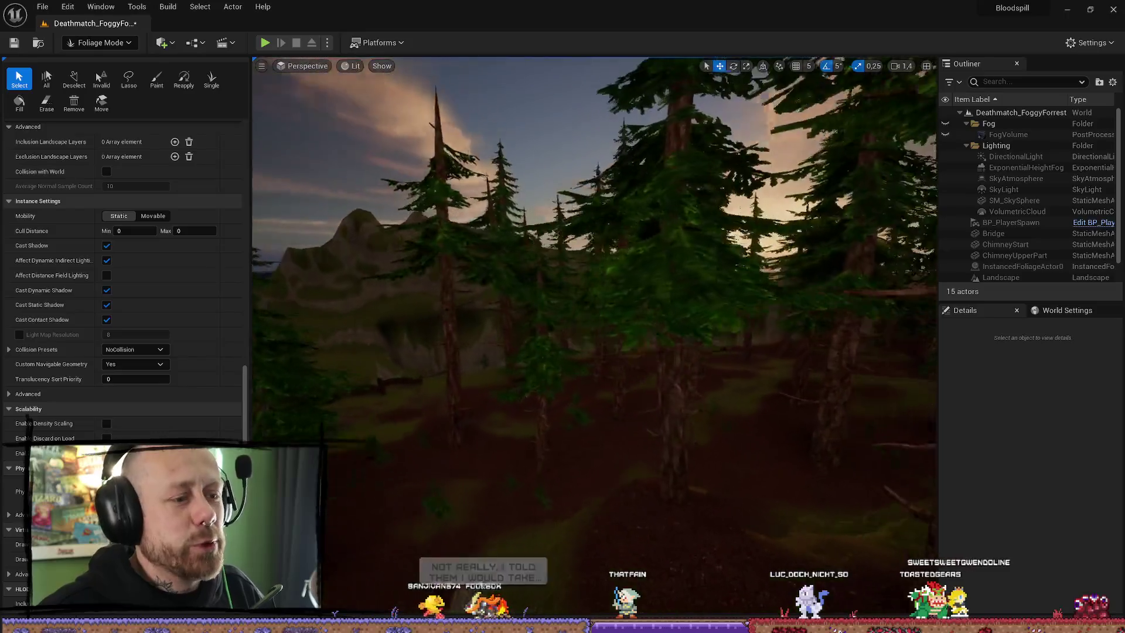
{"action": "left_click", "coordinate": [99, 42]}
{"action": "left_click", "coordinate": [103, 72]}
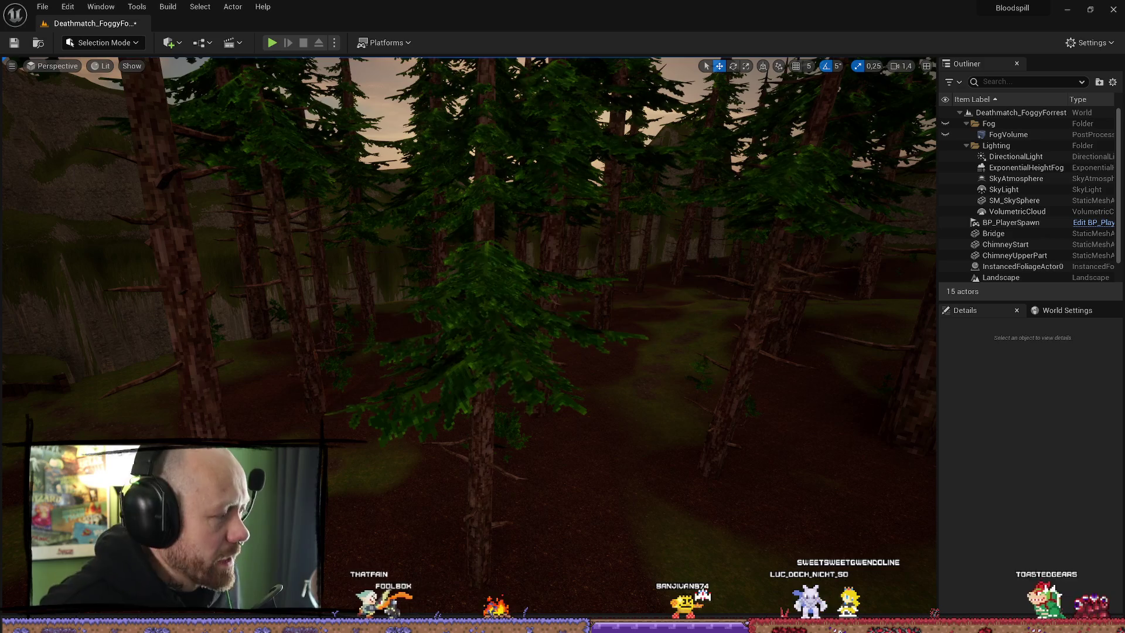
{"action": "mouse_move", "coordinate": [428, 325]}
{"action": "left_mouse_down"}
{"action": "mouse_move", "coordinate": [375, 257]}
{"action": "mouse_move", "coordinate": [387, 316]}
{"action": "mouse_move", "coordinate": [387, 275]}
{"action": "left_mouse_up"}
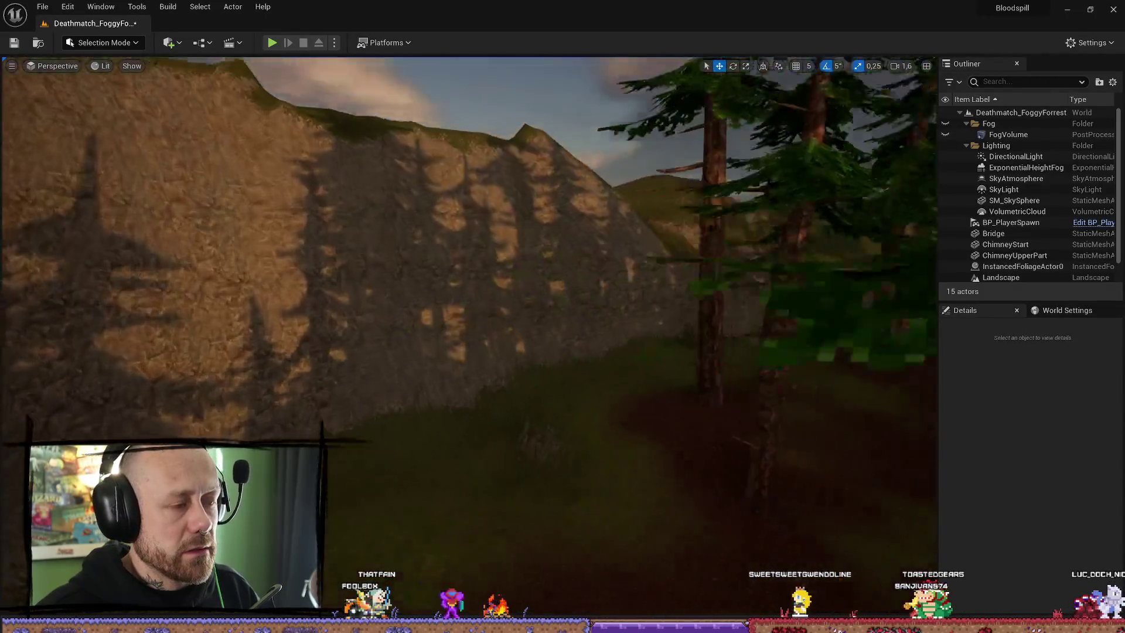